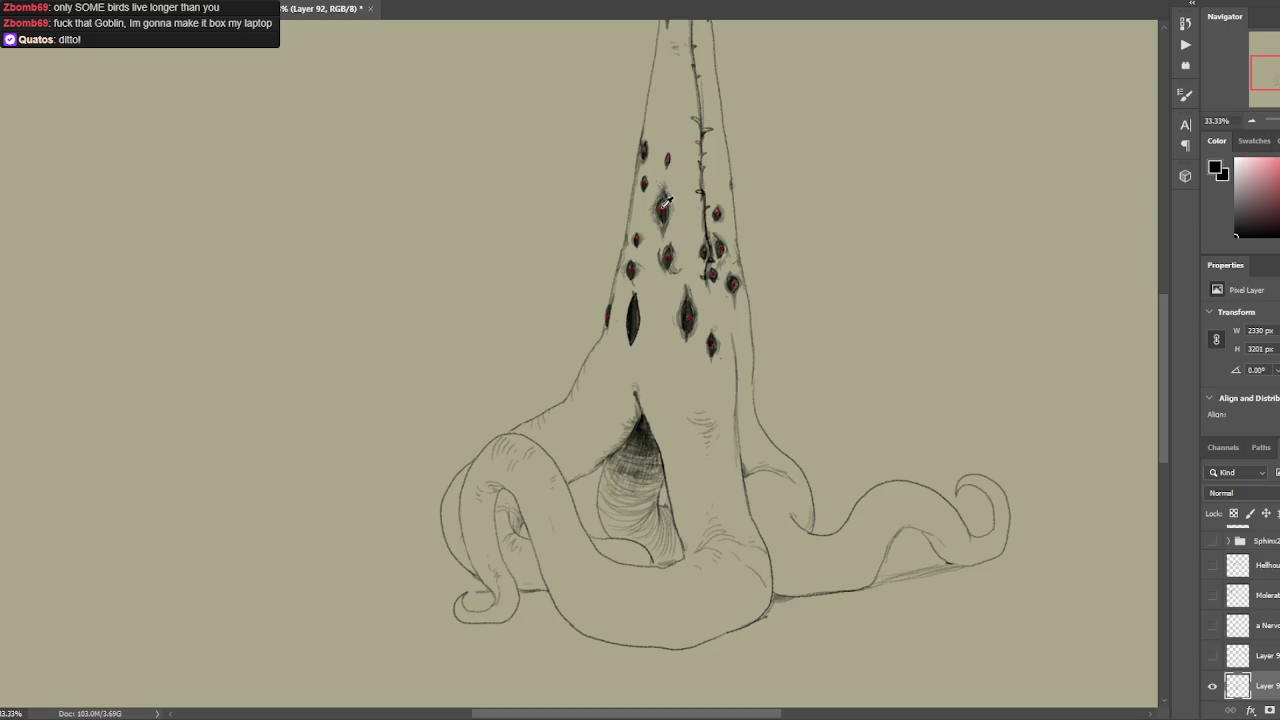
Sample dark red from the creature's eye, then reset colours to black and white.
alt+click(662, 204)
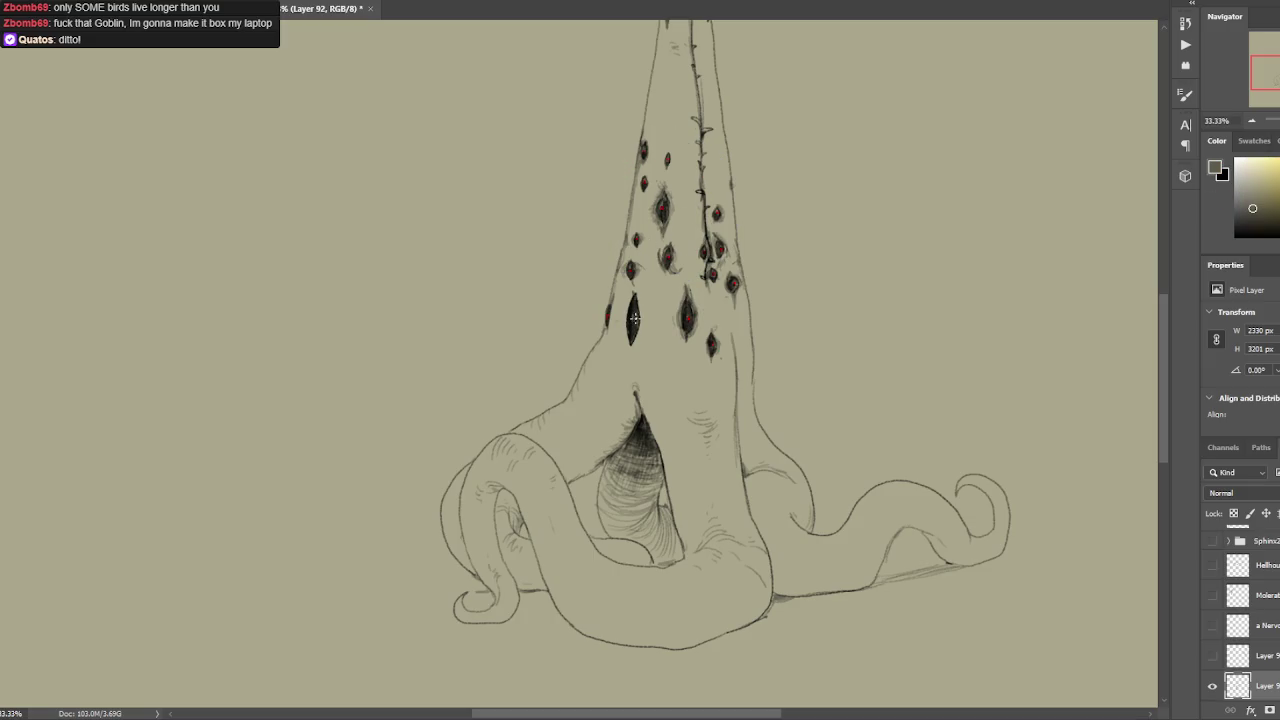
alt+click(662, 208)
alt+click(664, 204)
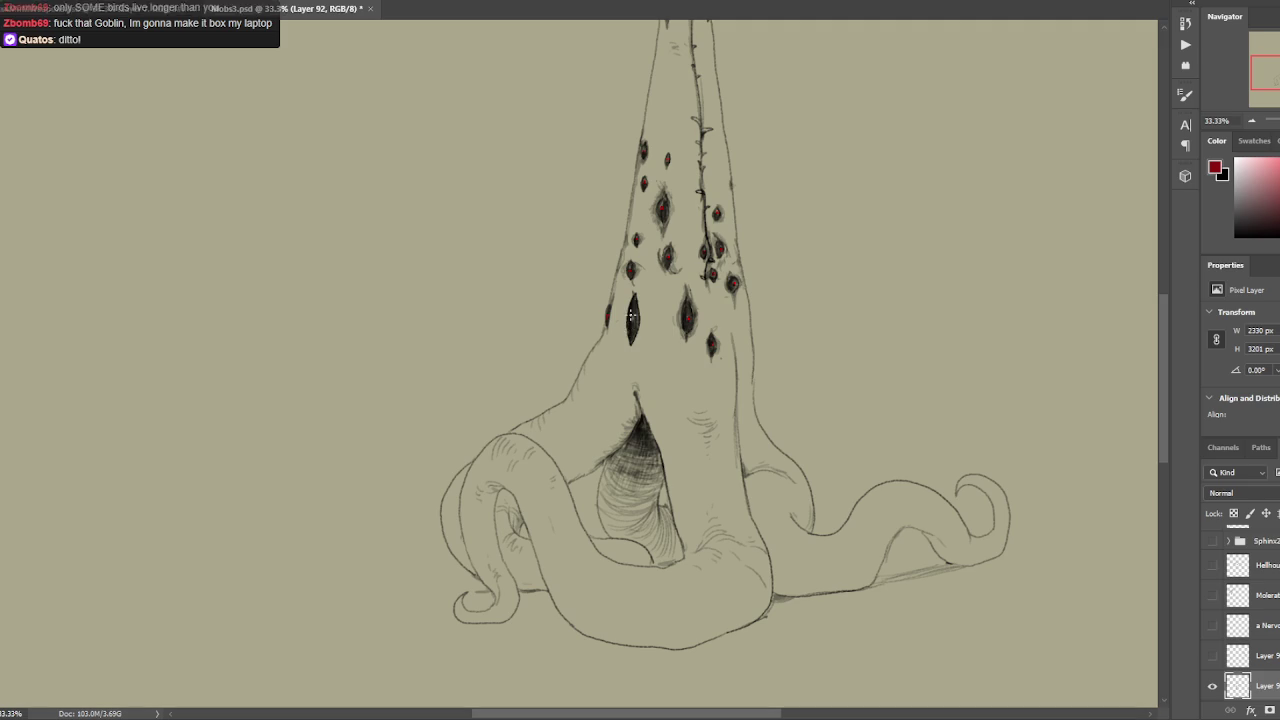
click(1240, 185)
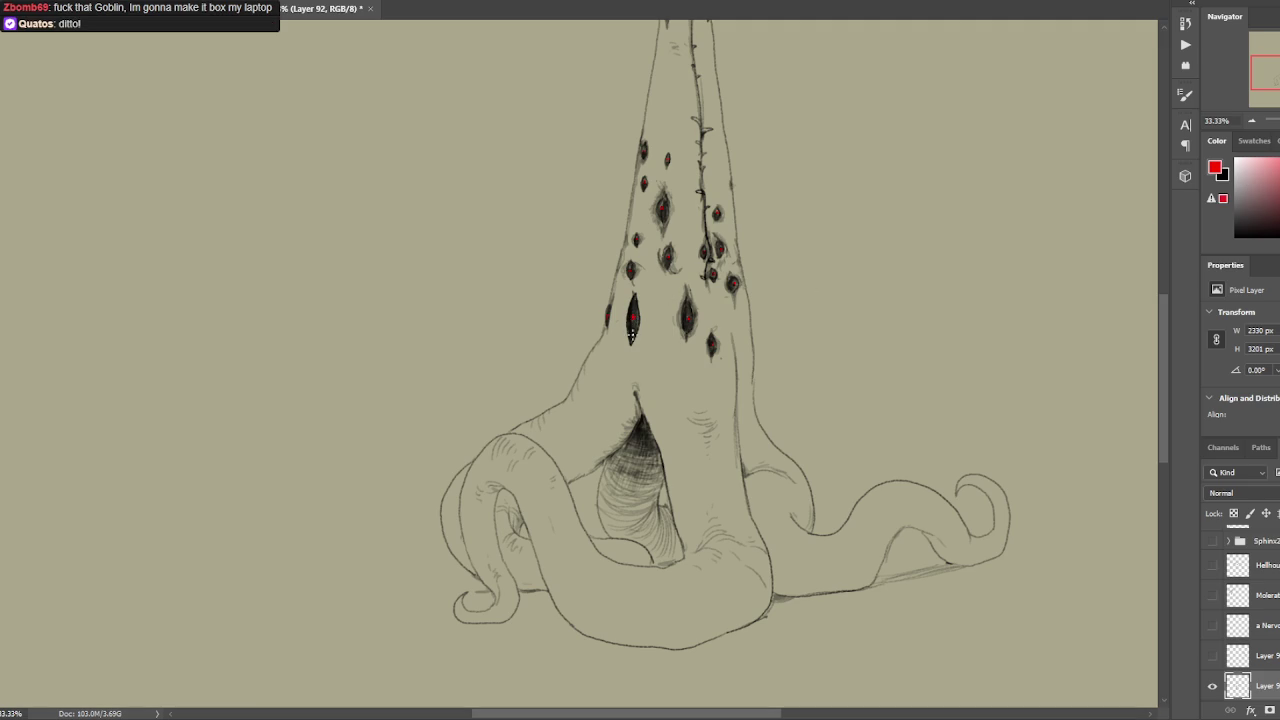
key(d)
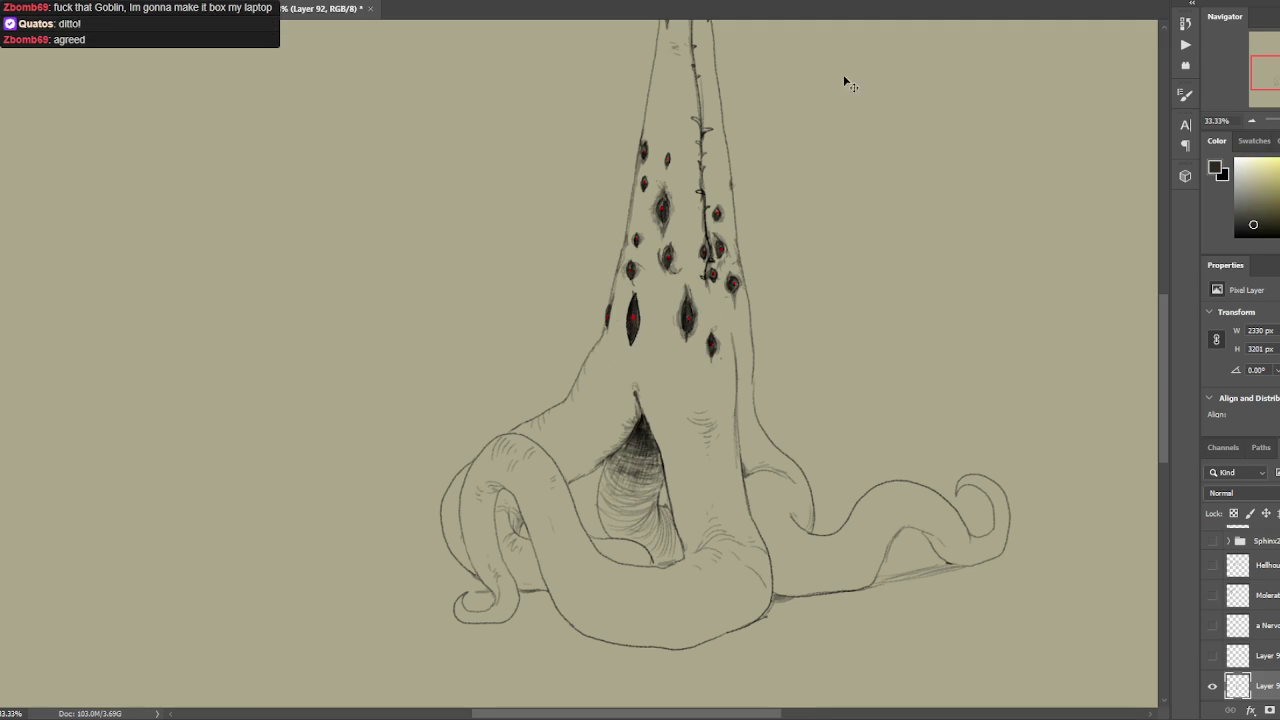
Darken the dark eye's left edge and nudge the small eye beside the vine lower right.
key(ctrl+0)
key(ctrl+plus)
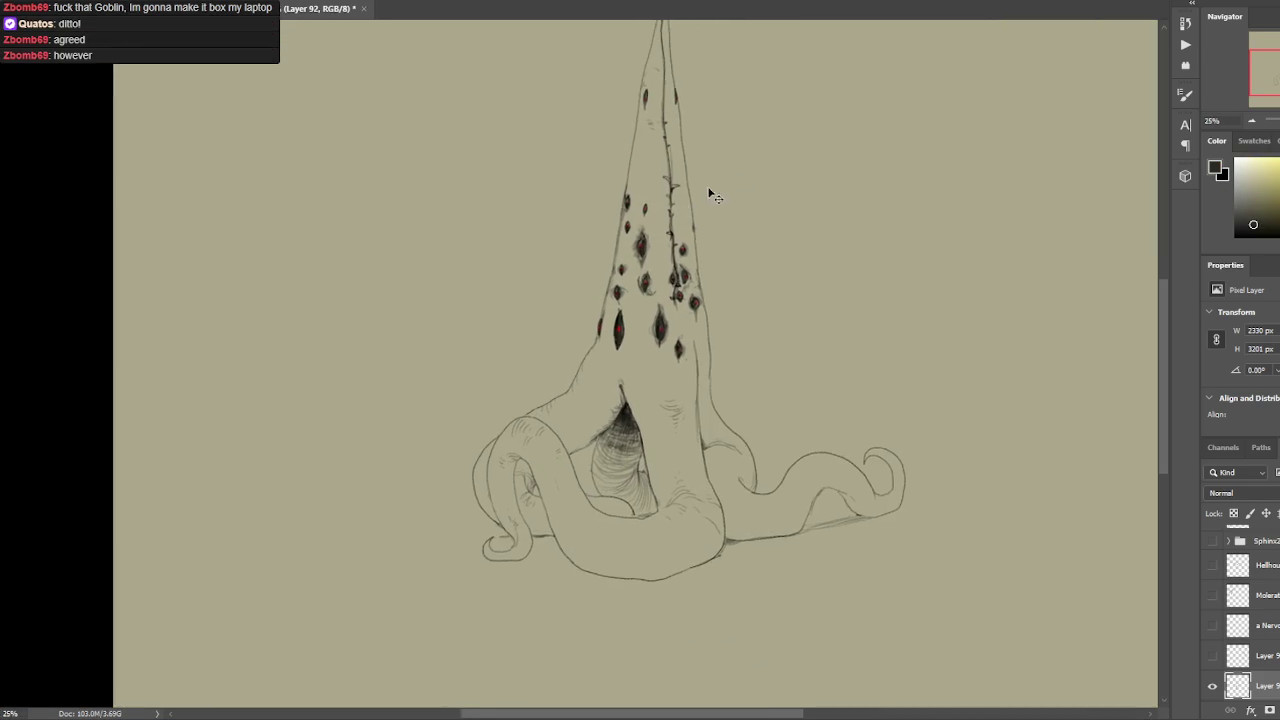
key(ctrl+plus)
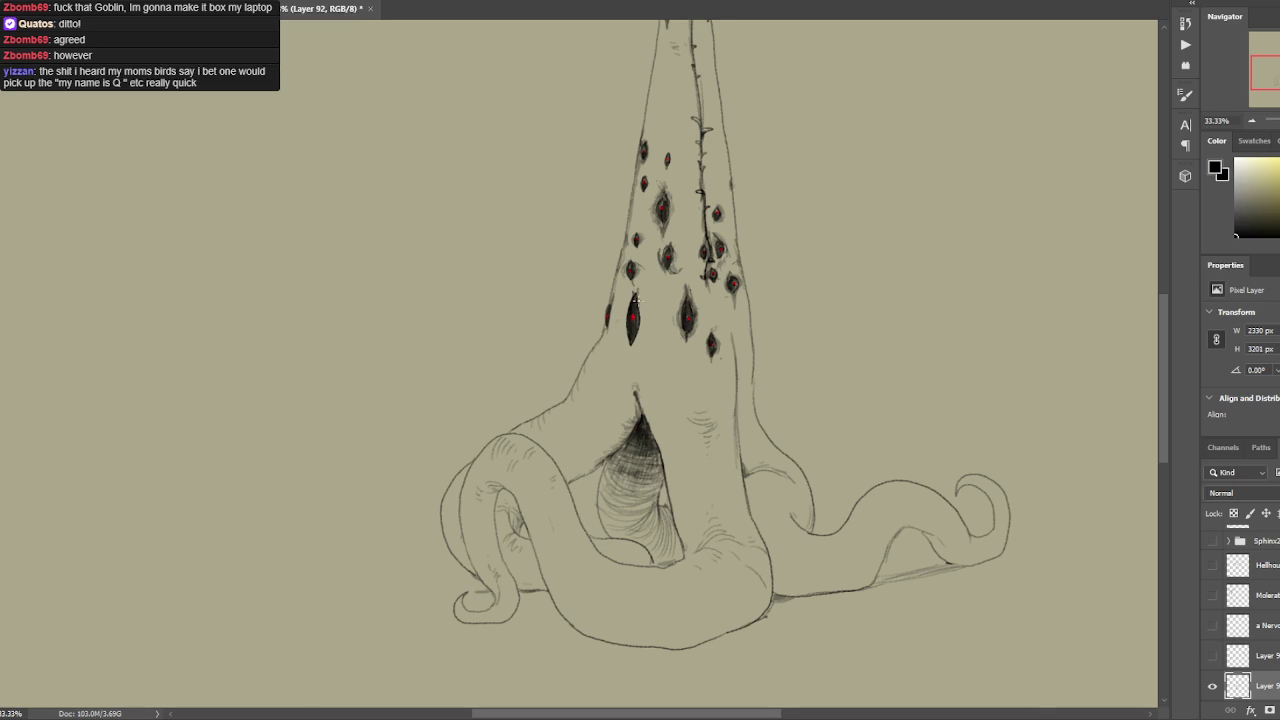
mouse_move(630, 348)
mouse_down()
mouse_move(625, 310)
mouse_move(630, 354)
mouse_up()
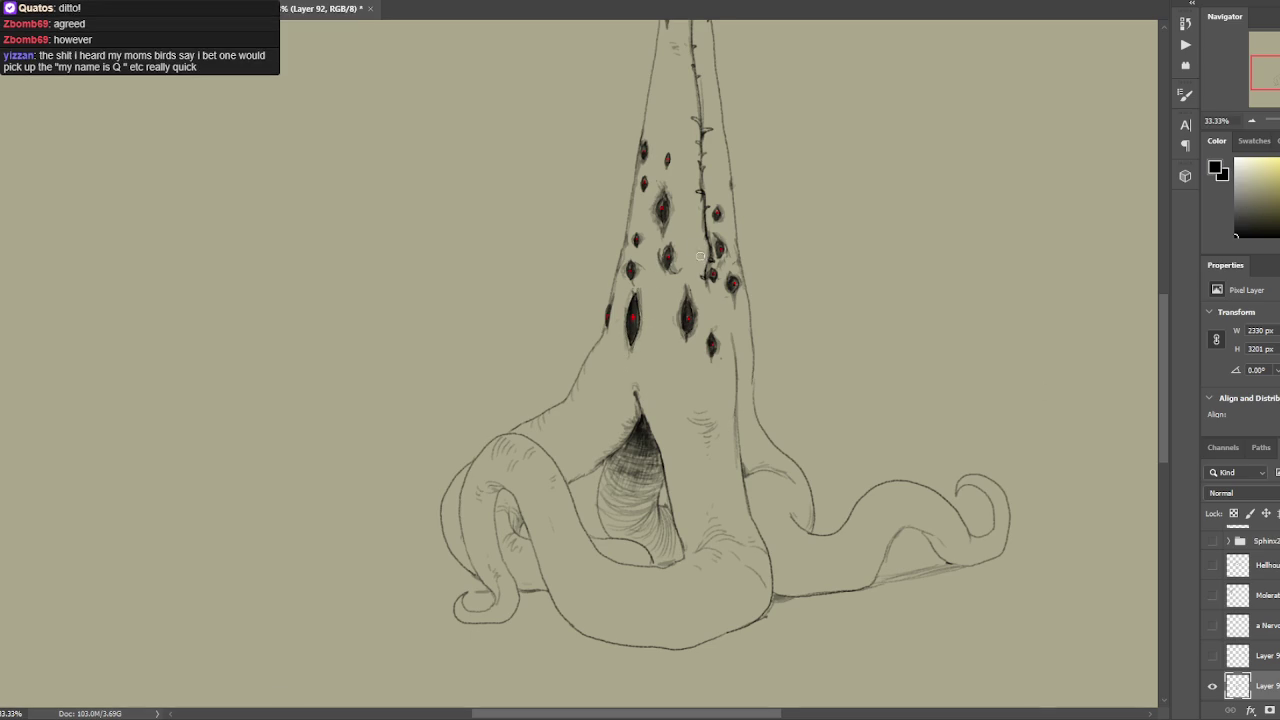
mouse_move(703, 242)
mouse_down()
mouse_move(705, 266)
mouse_move(728, 282)
mouse_move(698, 242)
mouse_move(739, 213)
mouse_up()
key(ctrl+d)
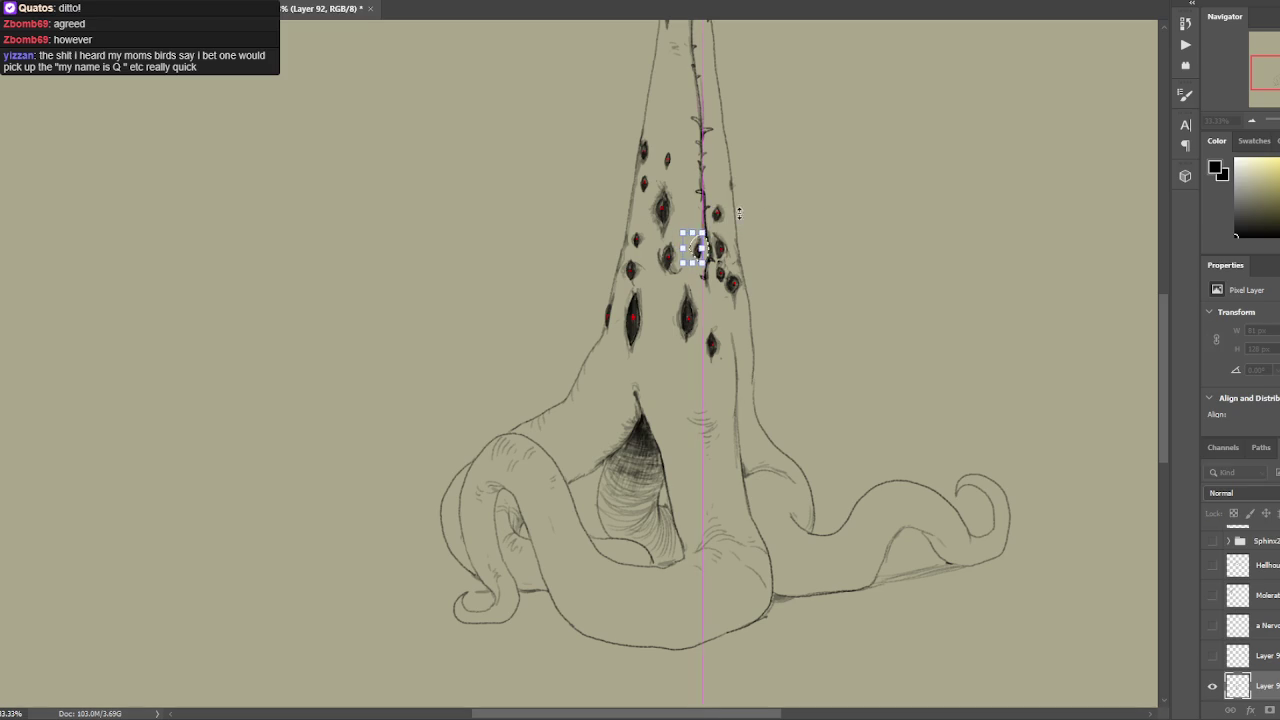
key(ctrl+d)
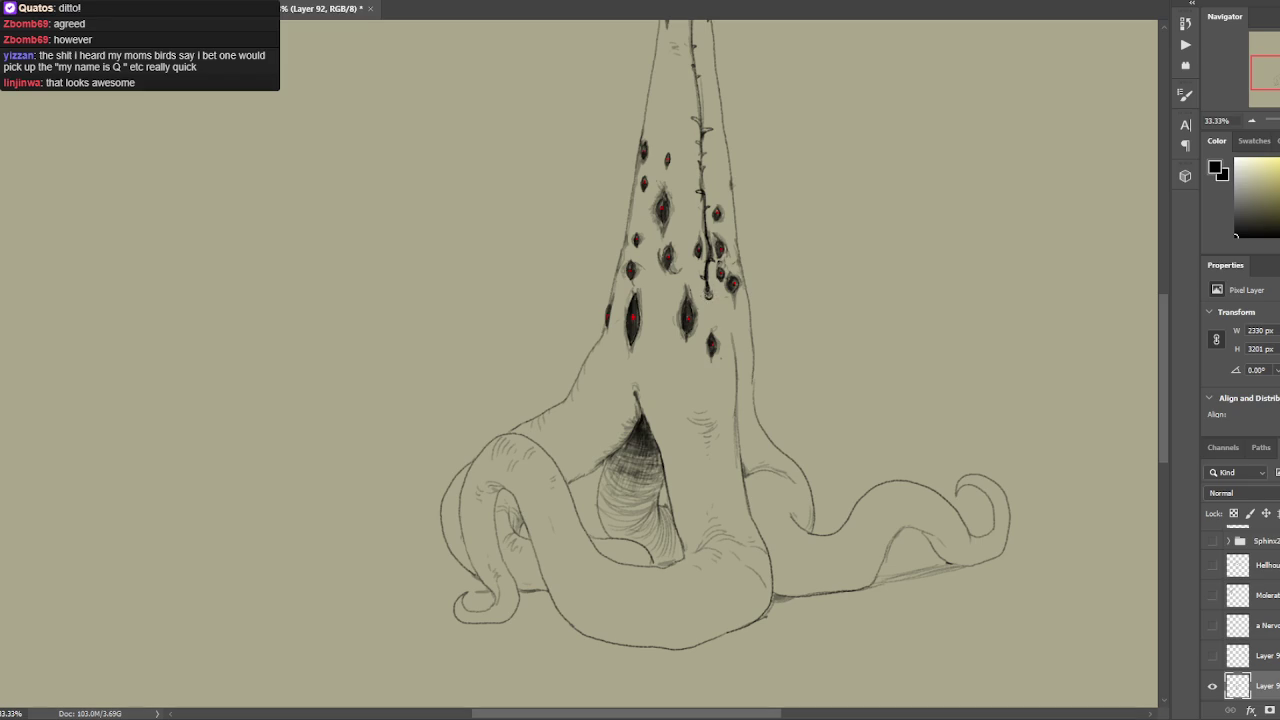
Thicken the dark stroke along the thorny vine, then zoom out to see the creature.
drag(708, 284, 710, 306)
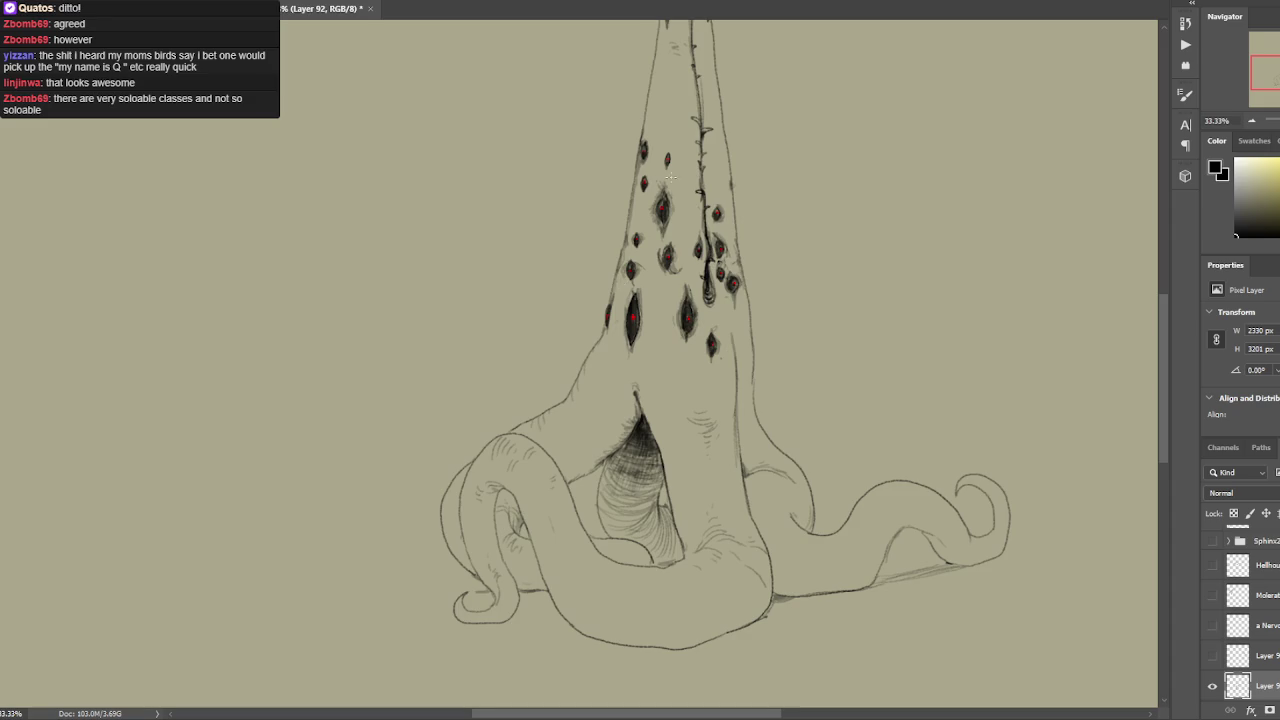
key(ctrl+minus)
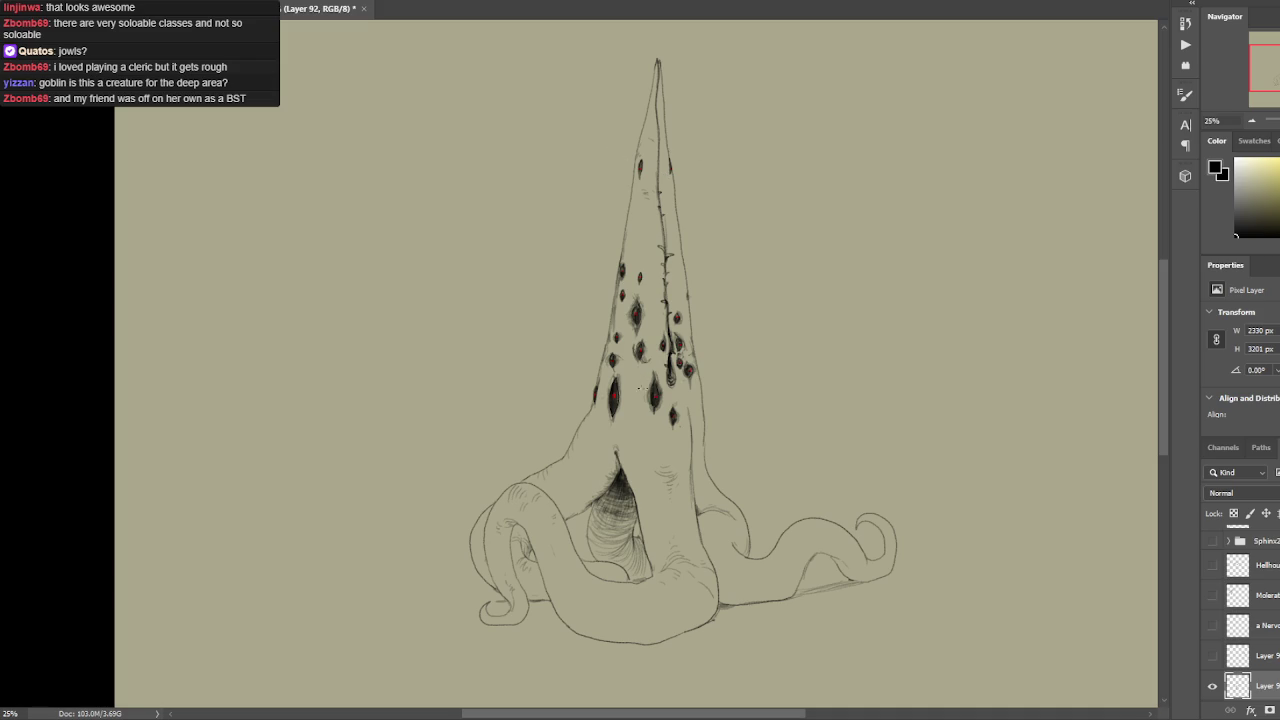
drag(640, 388, 690, 255)
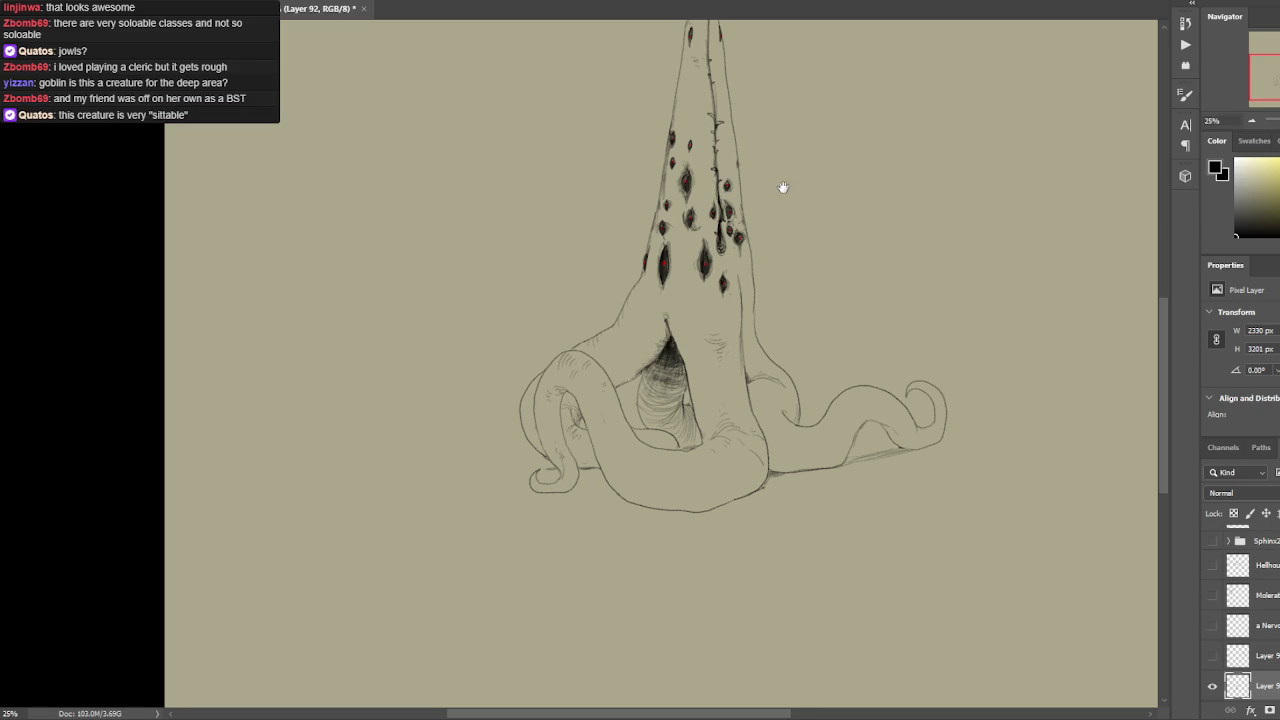
Paint five dark hatching strokes inside the cavity at the neck's base.
drag(783, 187, 709, 342)
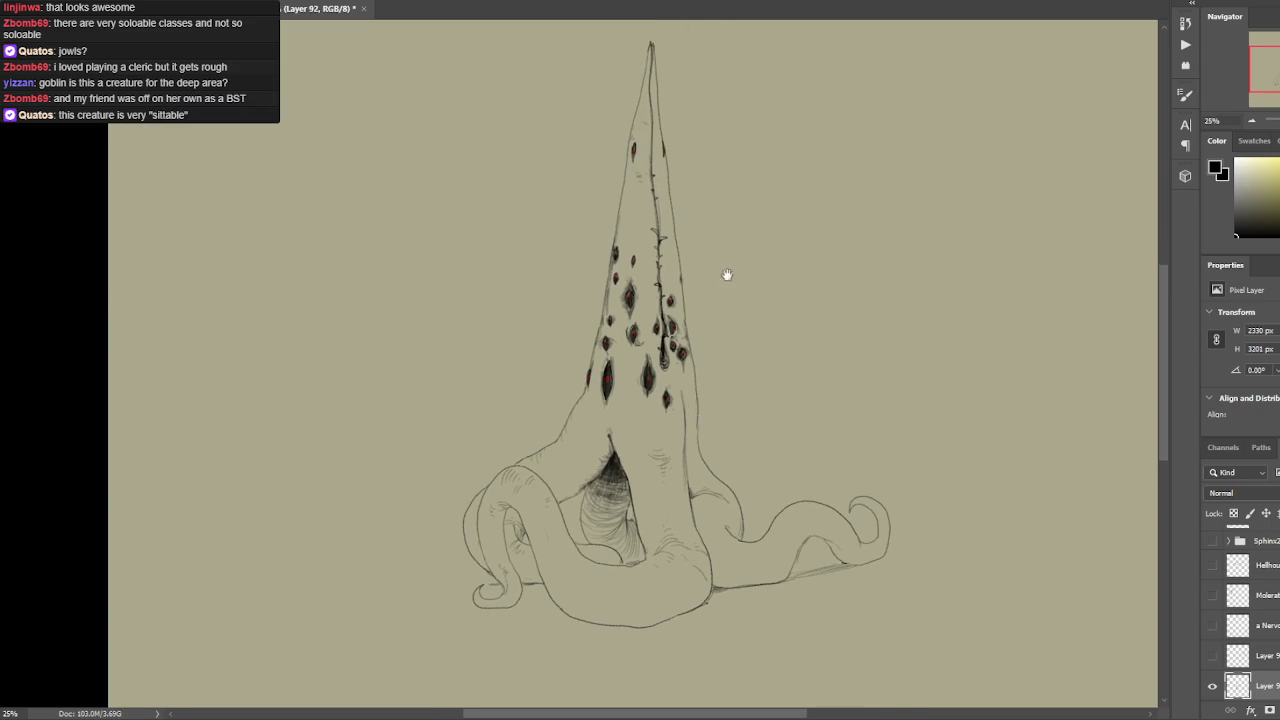
drag(726, 274, 720, 331)
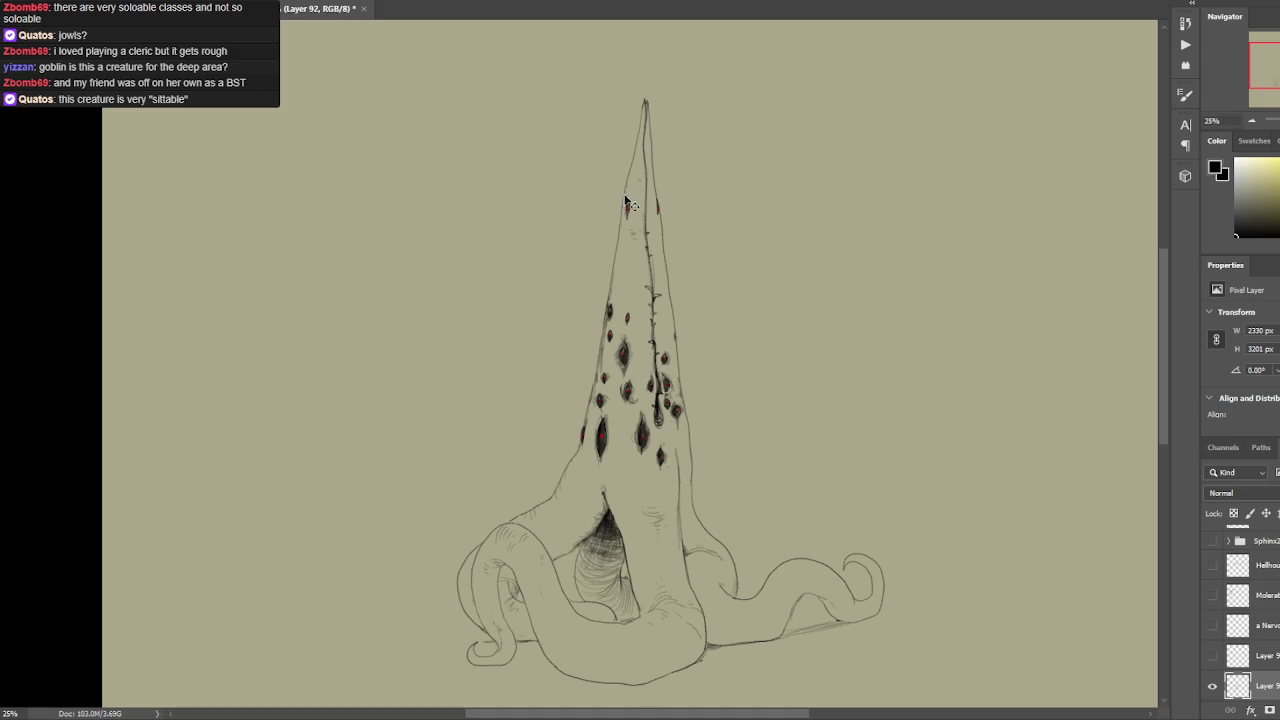
drag(683, 200, 691, 153)
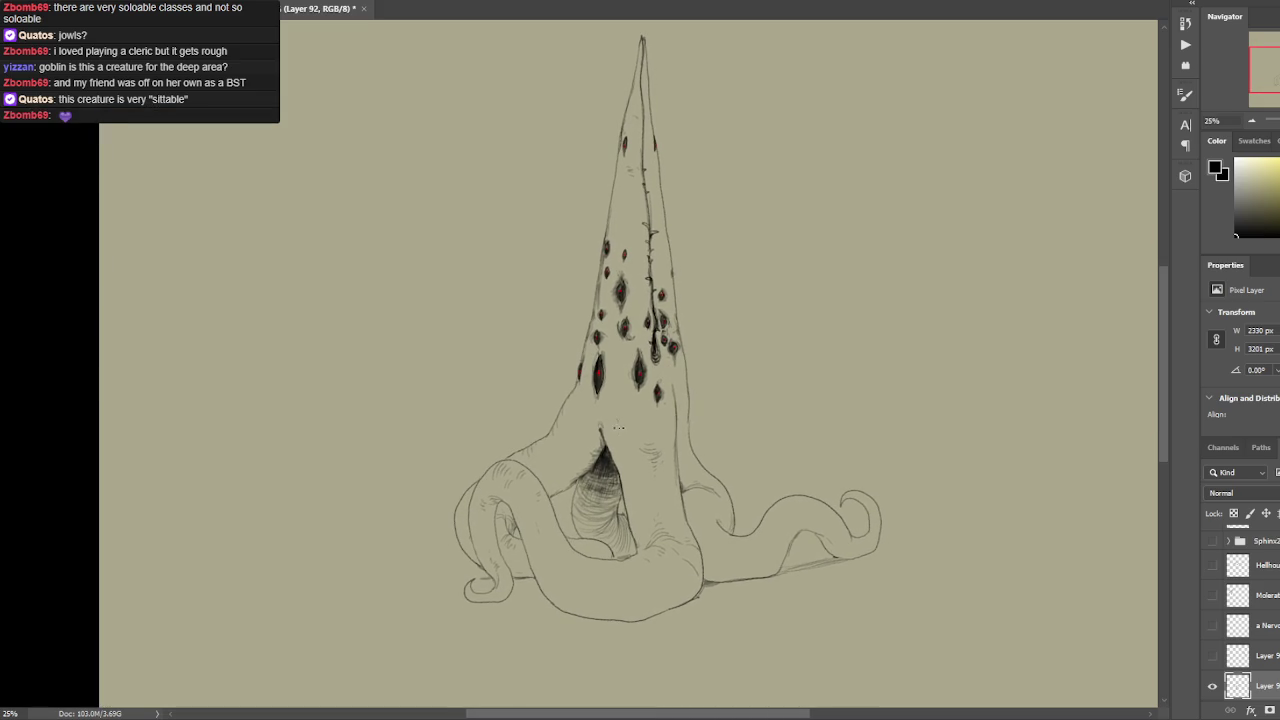
mouse_move(600, 452)
mouse_down()
mouse_move(610, 522)
mouse_move(611, 507)
mouse_up()
mouse_move(603, 455)
mouse_down()
mouse_move(612, 498)
mouse_move(610, 480)
mouse_up()
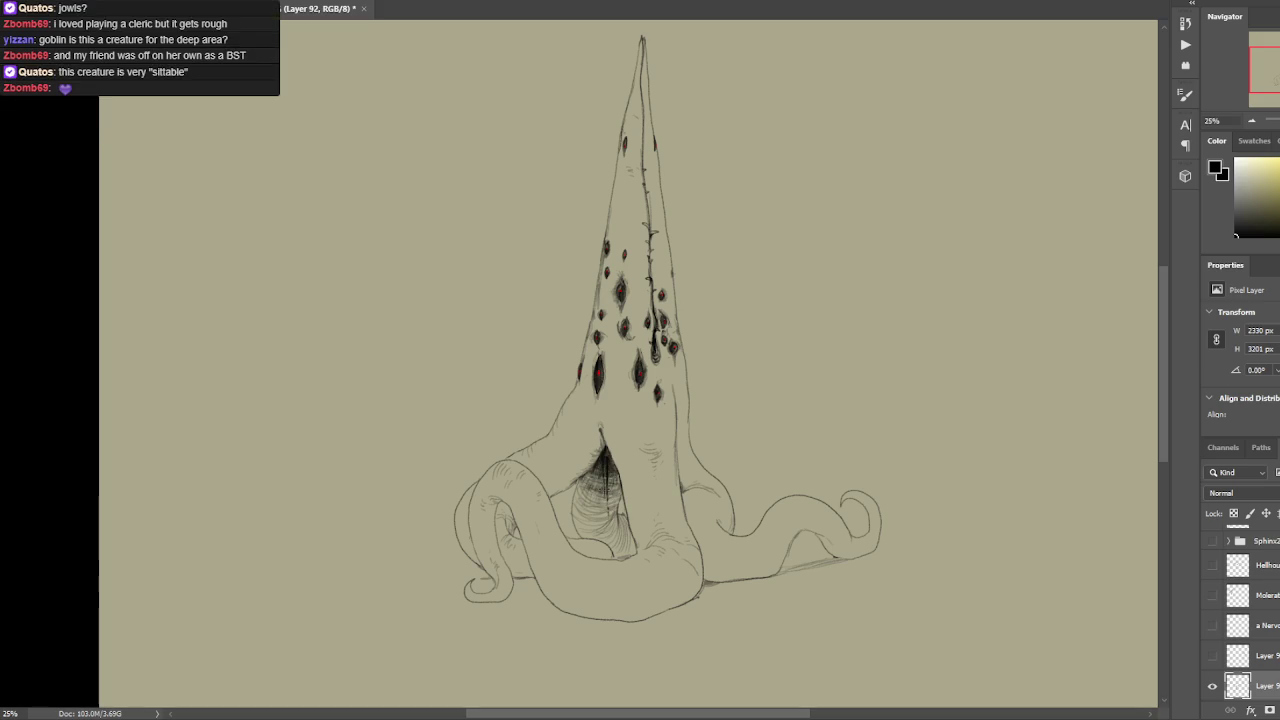
drag(608, 464, 603, 537)
mouse_move(614, 472)
mouse_down()
mouse_move(612, 496)
mouse_move(614, 480)
mouse_move(595, 470)
mouse_up()
drag(606, 450, 620, 474)
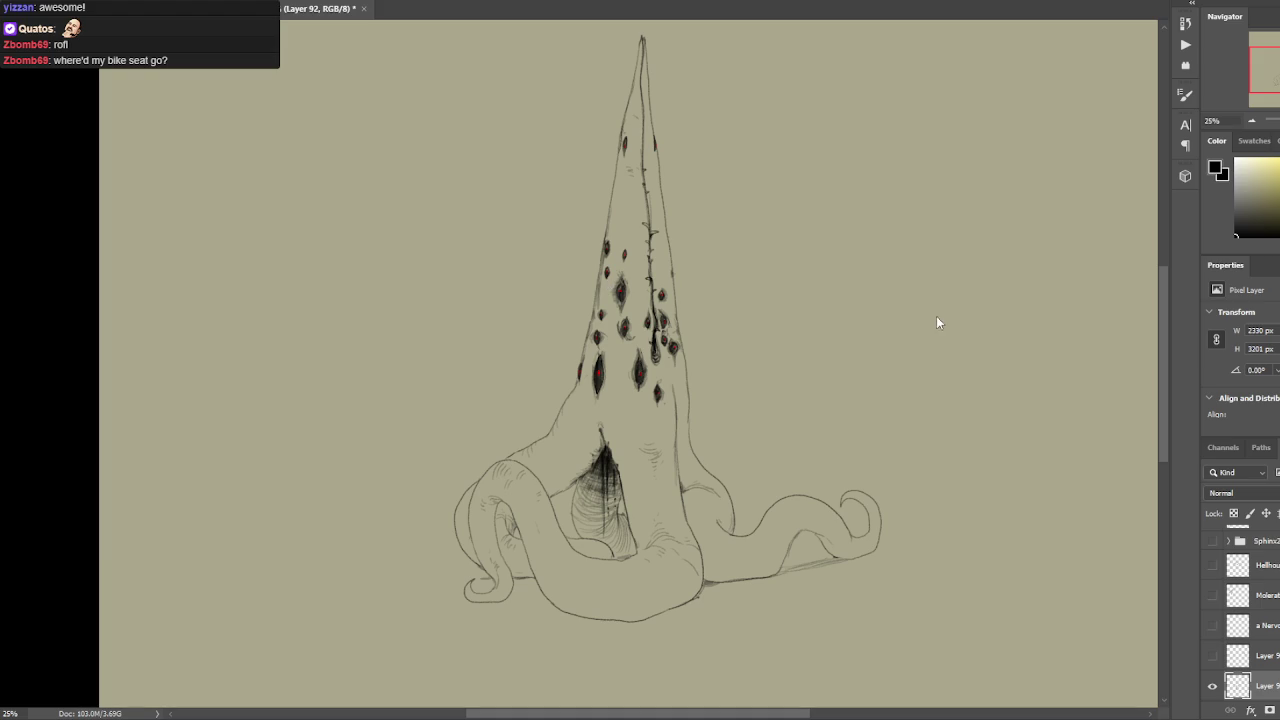
drag(977, 318, 966, 232)
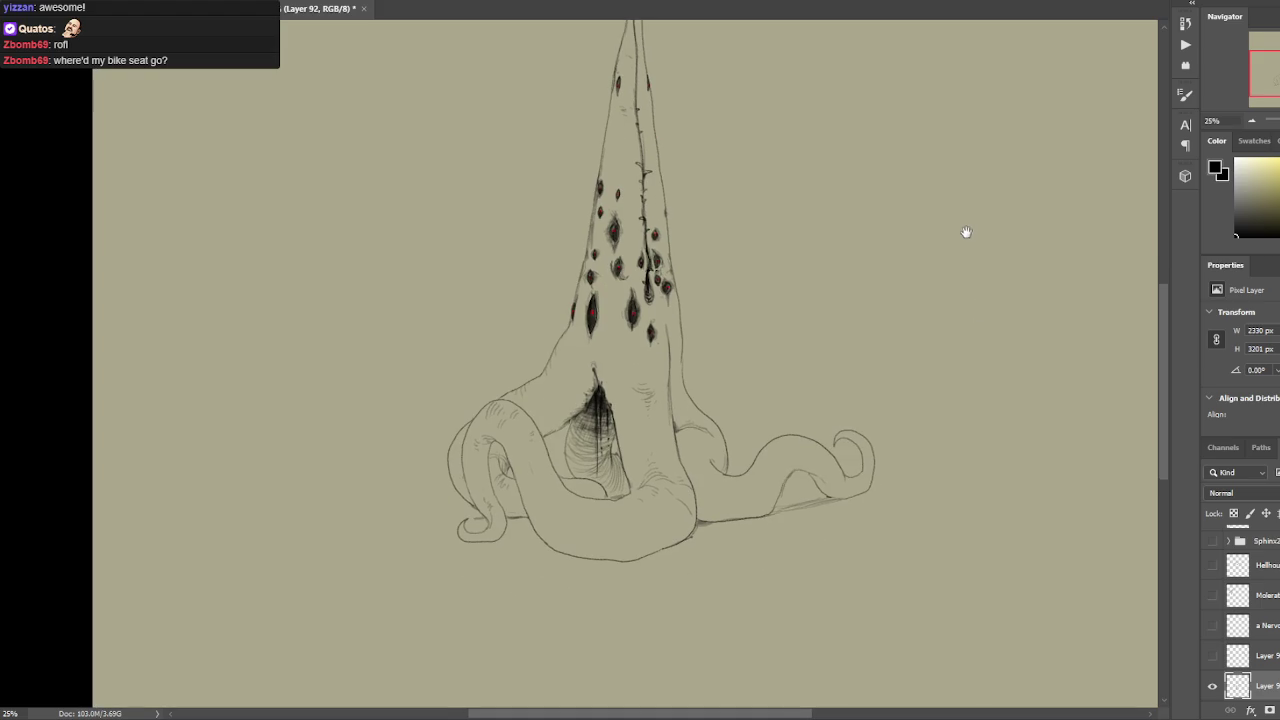
Draw a pencil line left from the left tentacle, undo it, and redraw it.
drag(669, 357, 686, 323)
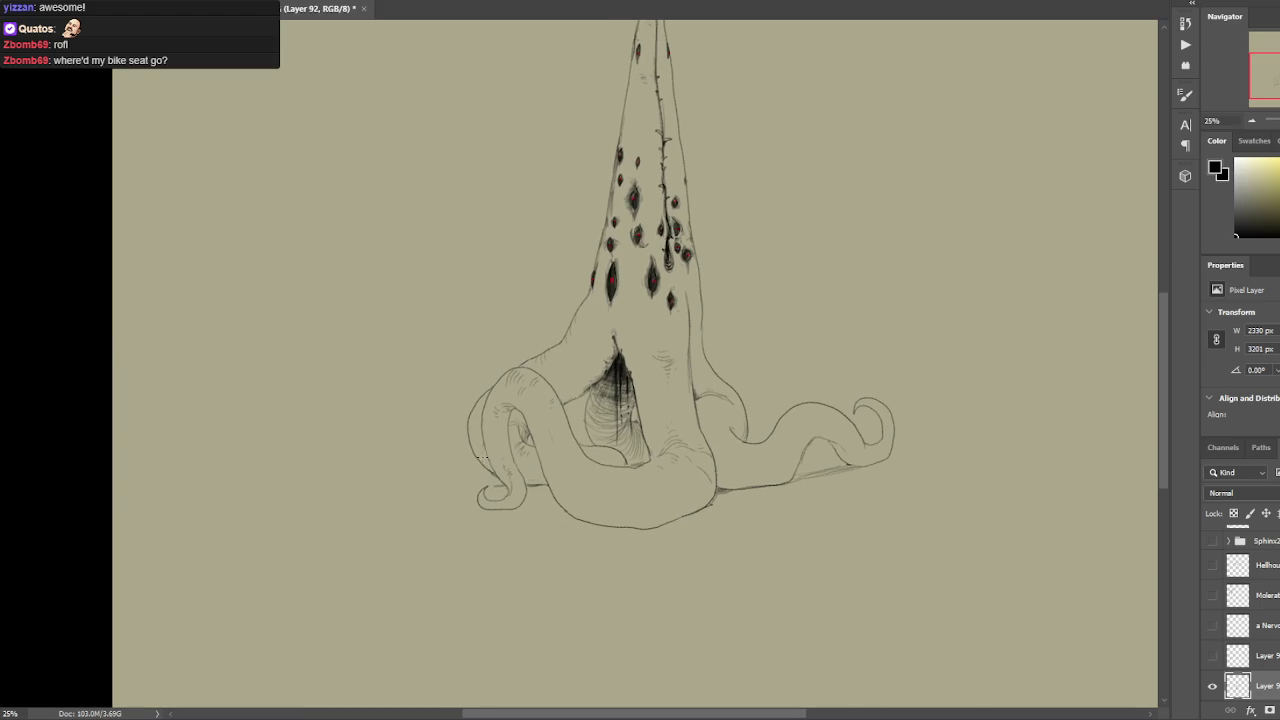
drag(473, 455, 394, 468)
drag(754, 334, 816, 306)
key(ctrl+z)
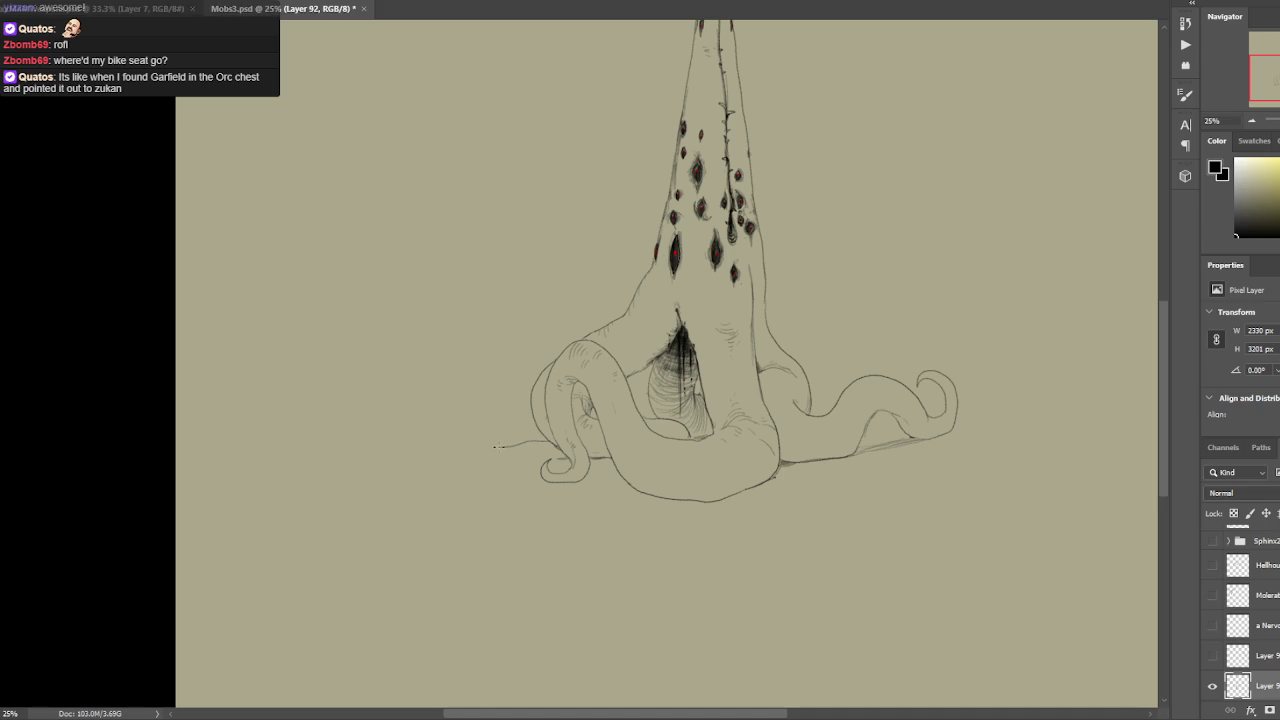
mouse_move(530, 443)
mouse_down()
mouse_move(461, 432)
mouse_move(459, 420)
mouse_up()
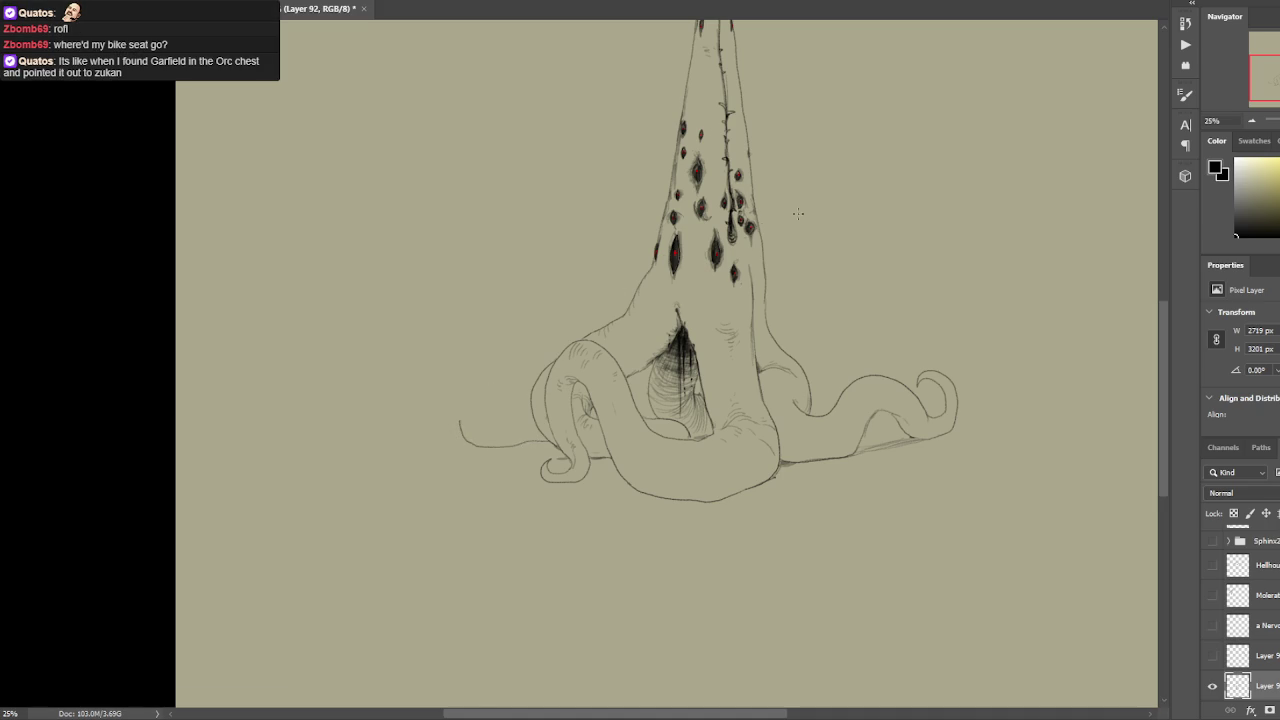
drag(712, 283, 740, 270)
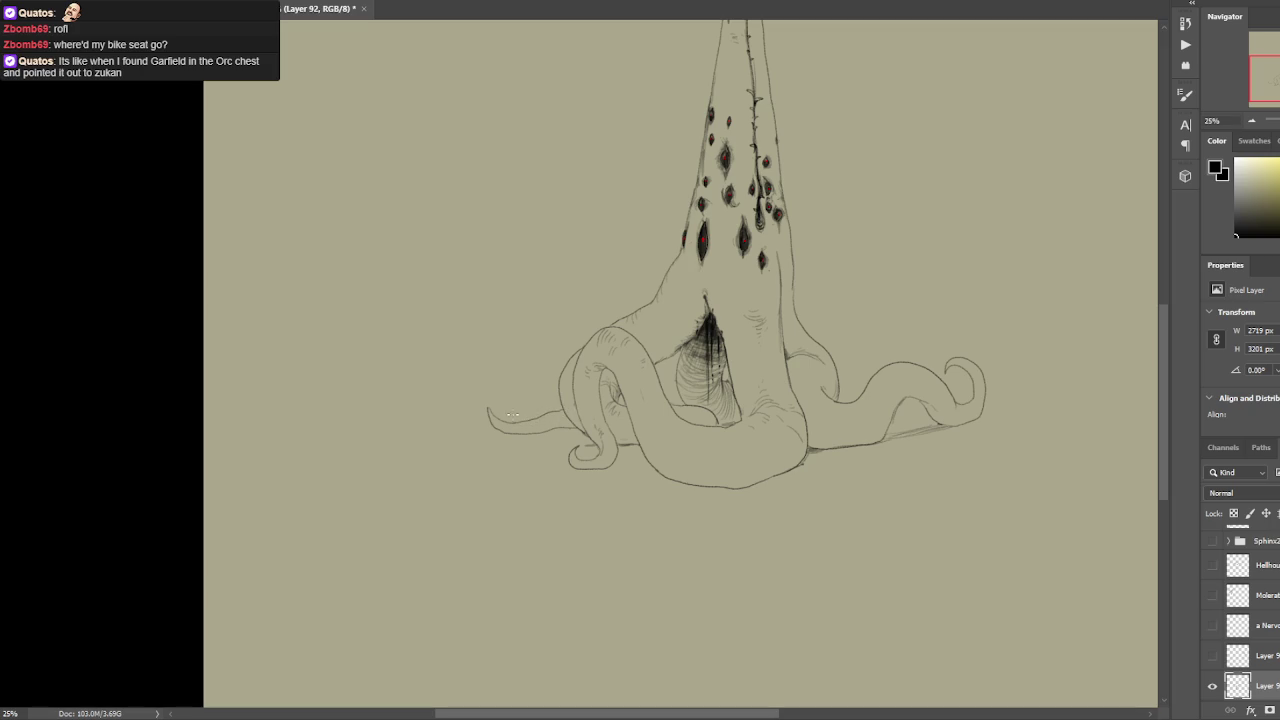
scroll(842, 259, down, 1)
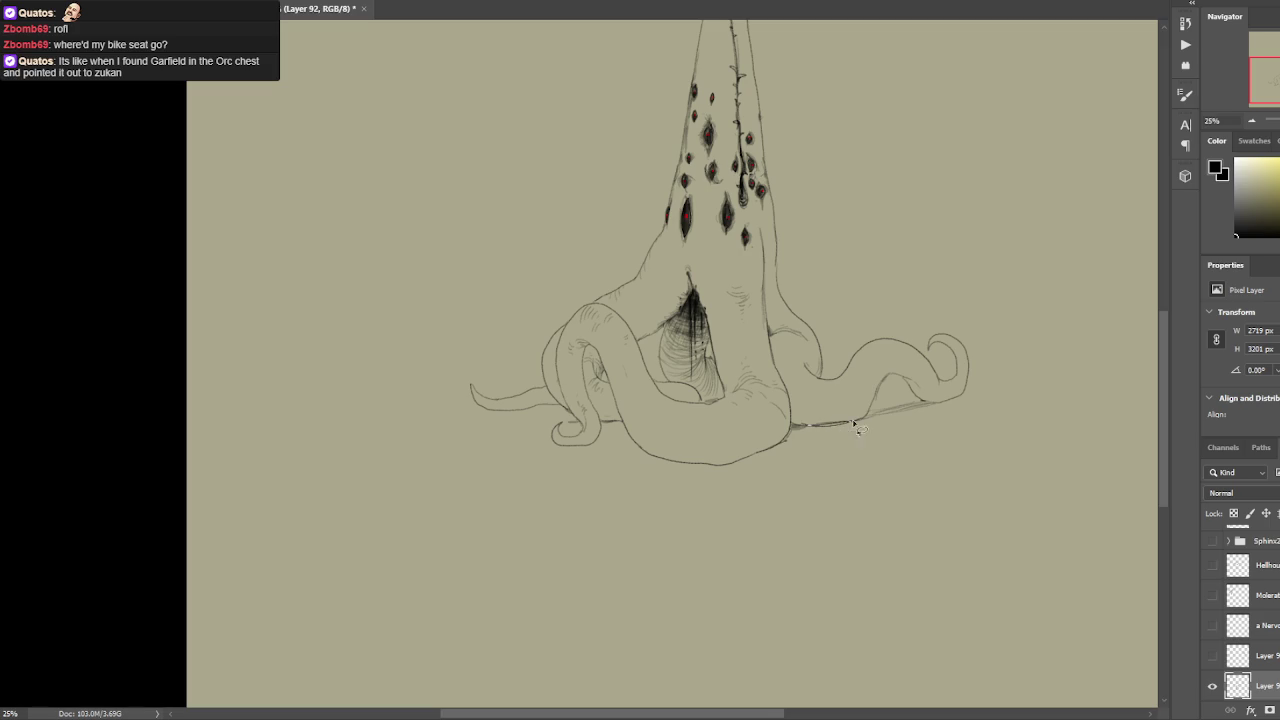
drag(866, 412, 807, 426)
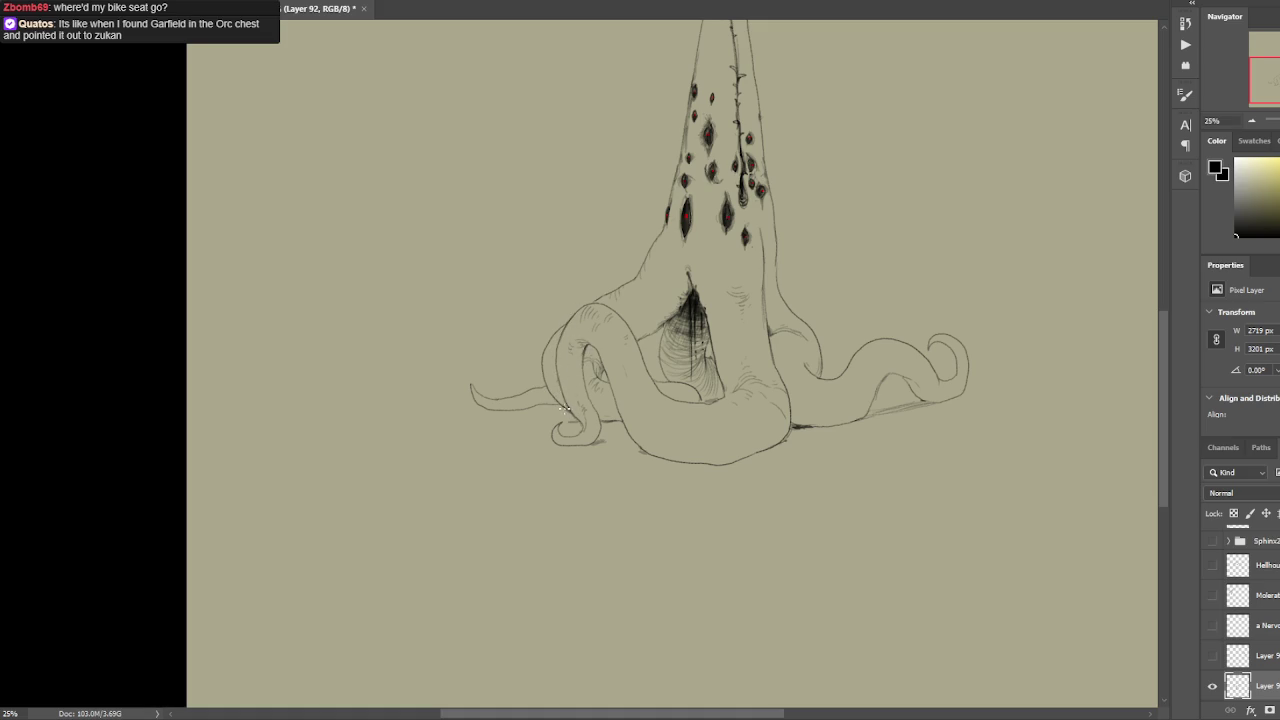
Add a short dark stroke on the left tentacle, lasso its tip, then deselect.
drag(700, 316, 772, 304)
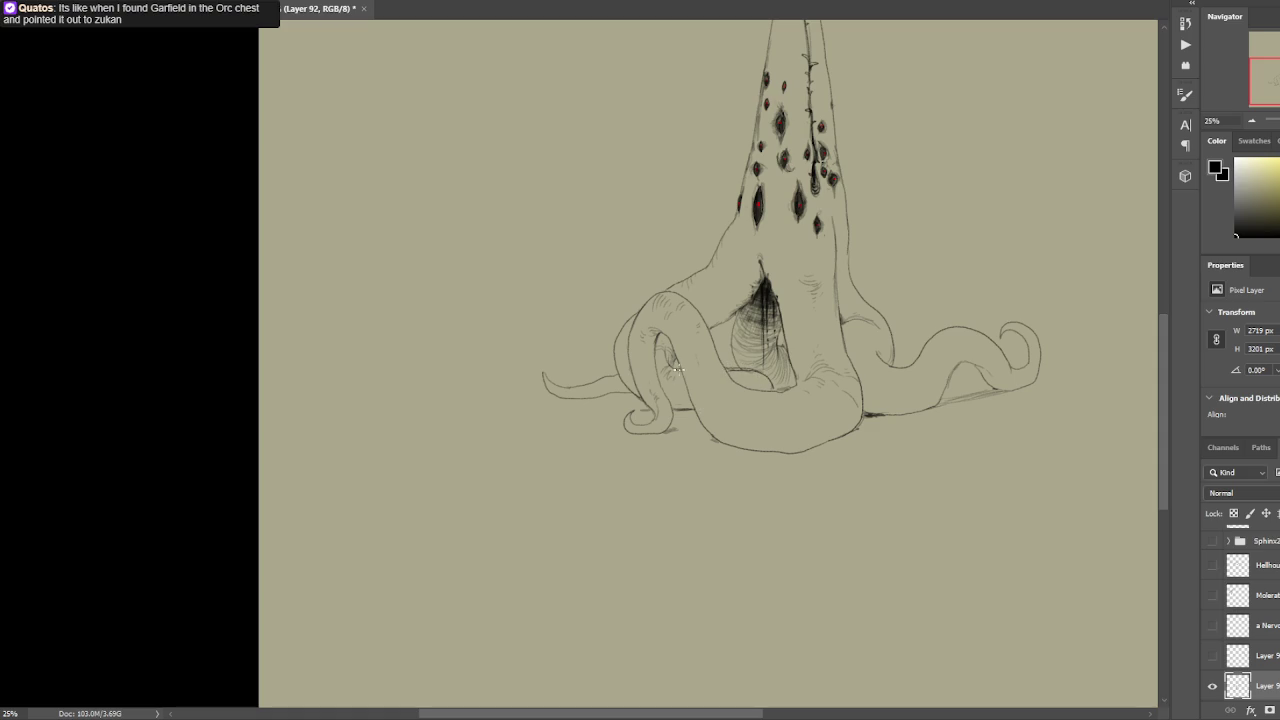
drag(624, 392, 611, 391)
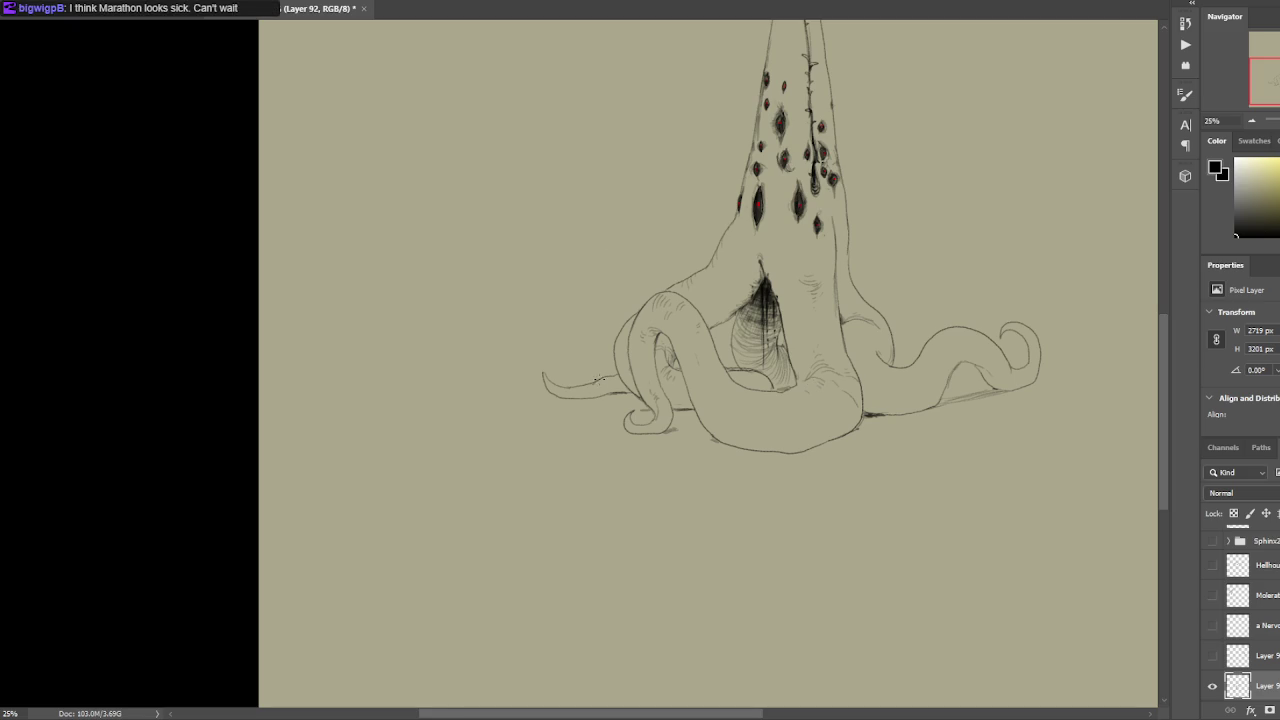
drag(617, 388, 584, 379)
key(ctrl+d)
drag(766, 217, 720, 239)
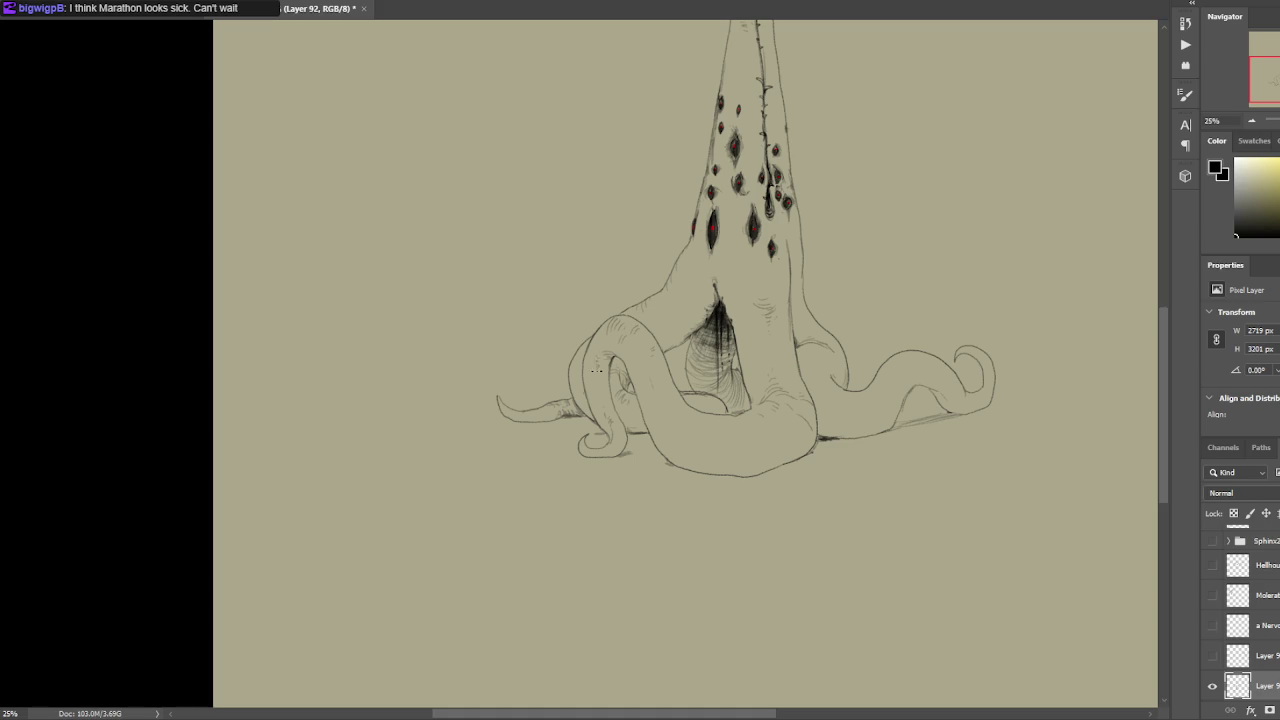
Add two hatching strokes atop the shaded cavity.
mouse_move(919, 362)
mouse_down()
mouse_move(826, 360)
mouse_move(771, 306)
mouse_up()
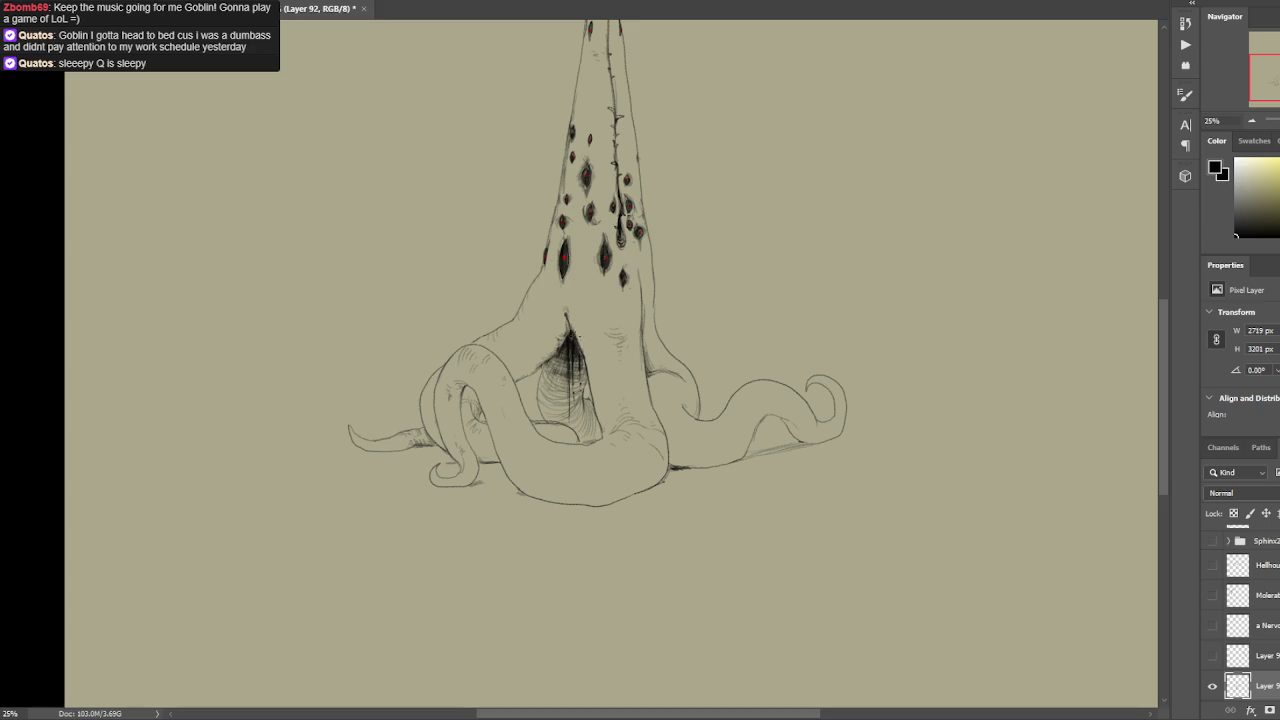
drag(566, 322, 557, 346)
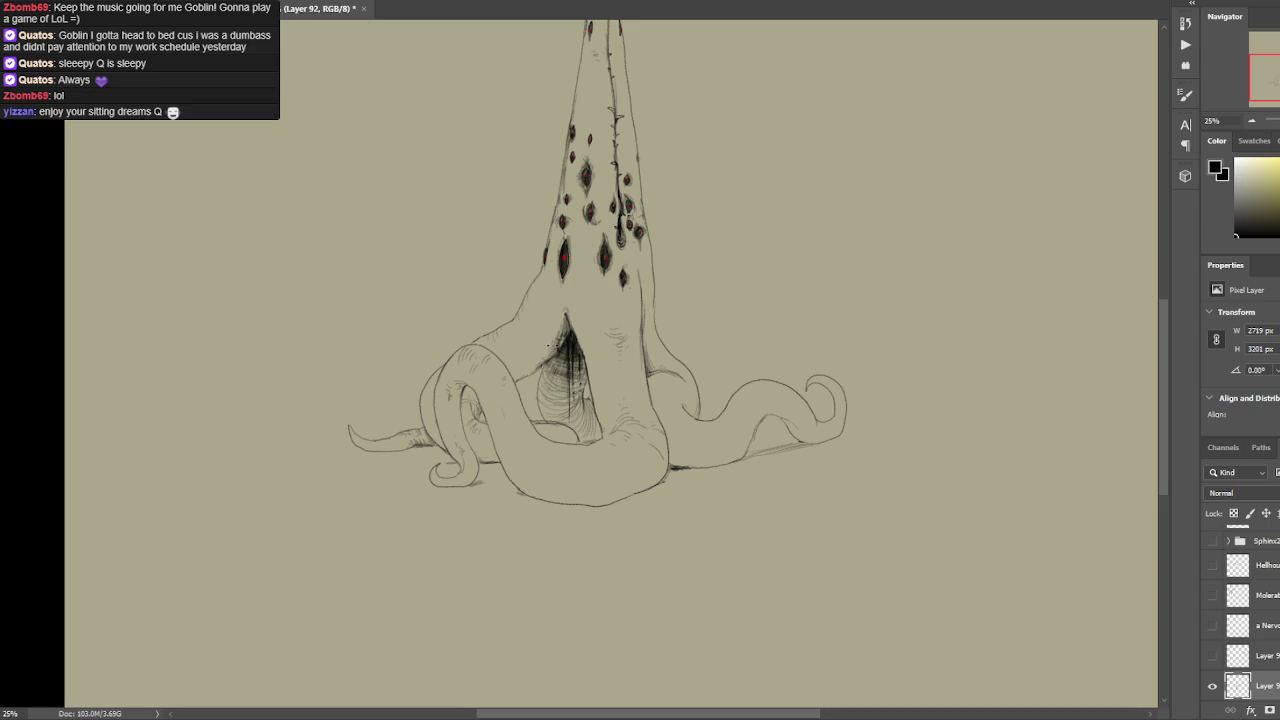
drag(566, 334, 554, 356)
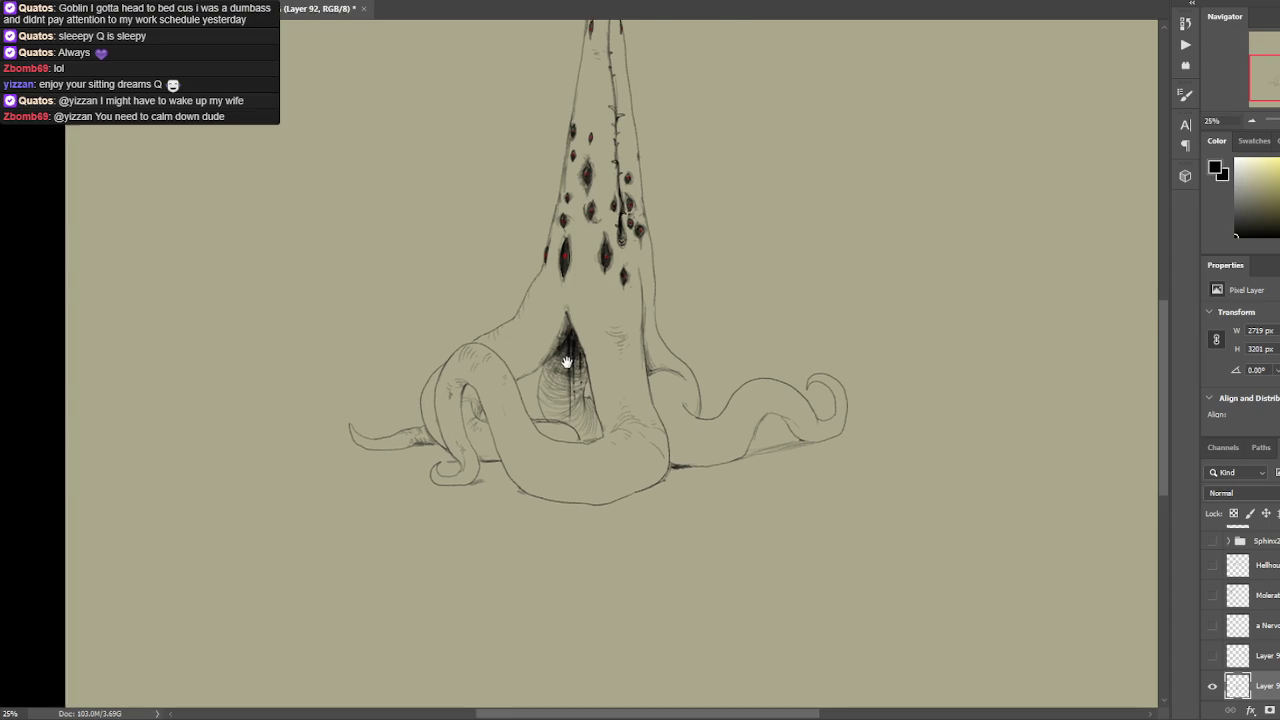
drag(566, 363, 694, 266)
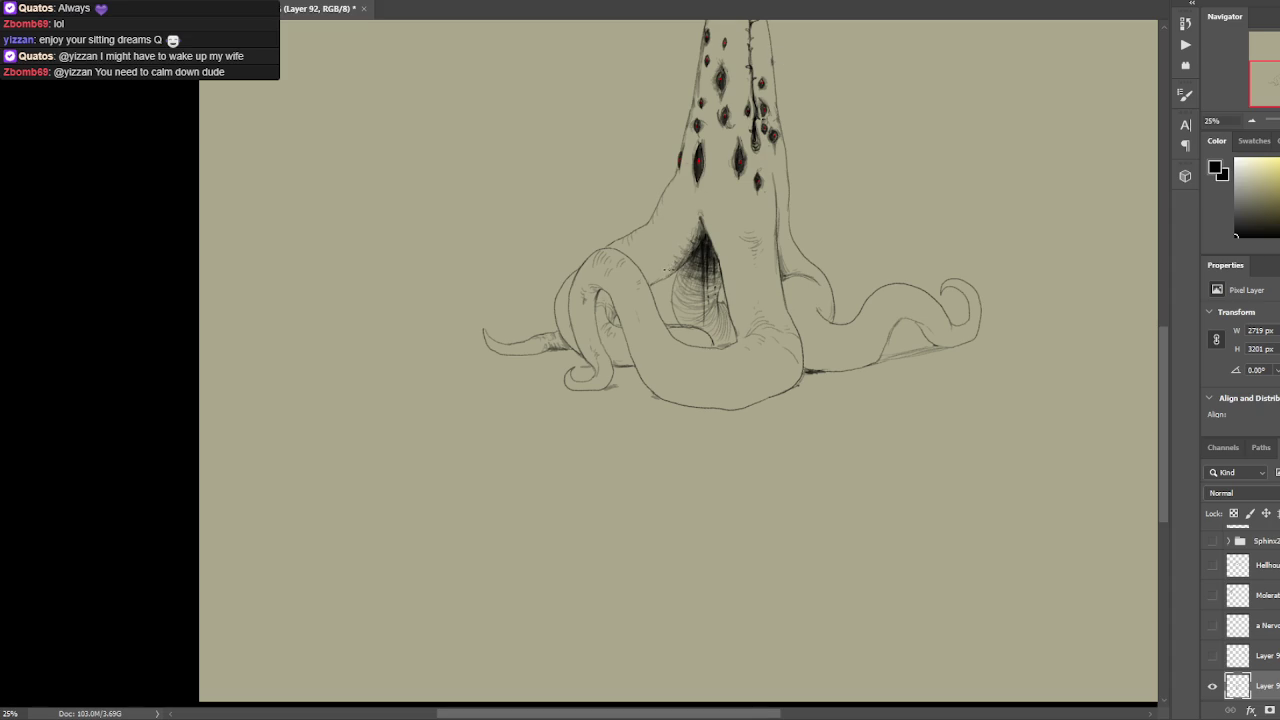
Ink two short strokes along the top edge of the right tentacle.
drag(685, 242, 685, 232)
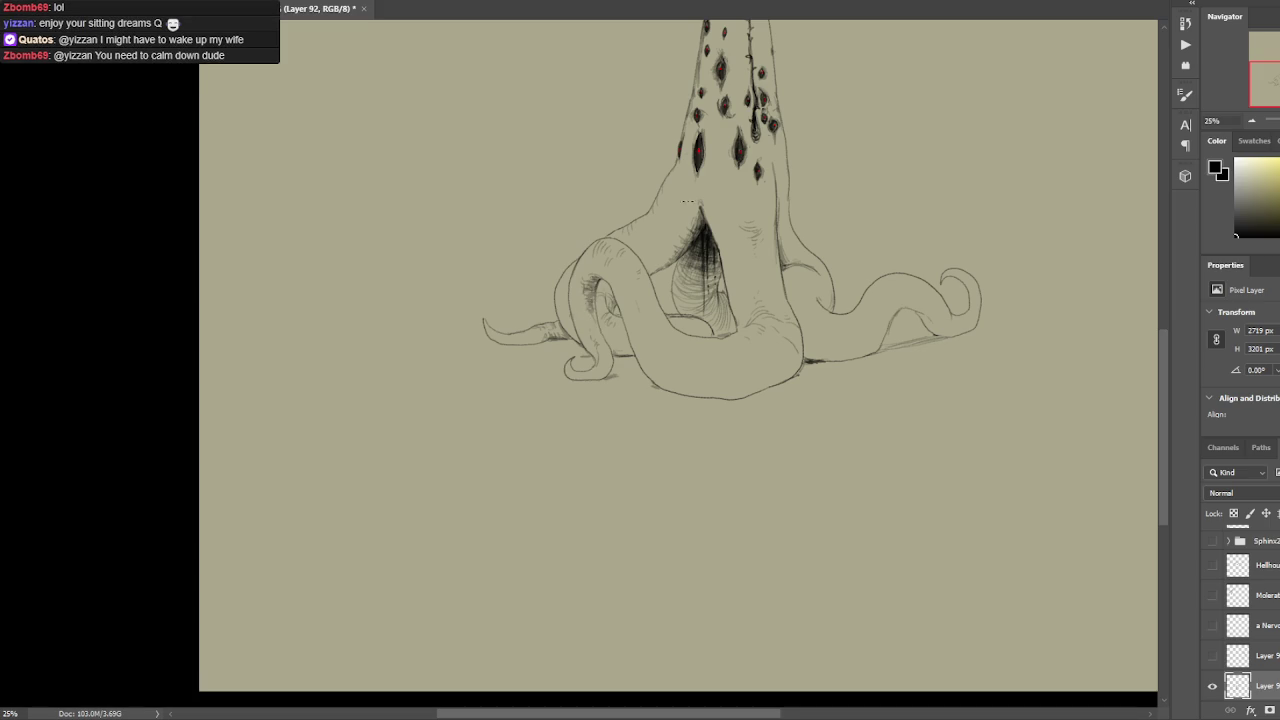
drag(697, 229, 710, 202)
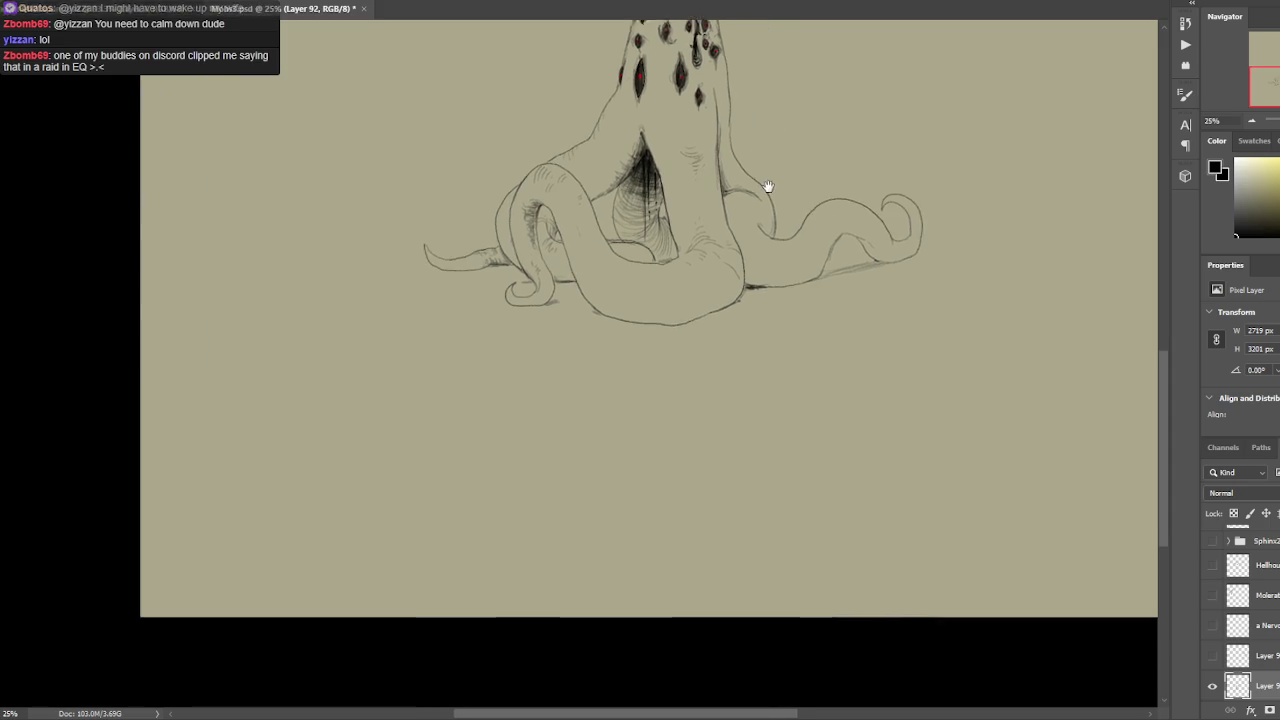
drag(845, 238, 727, 218)
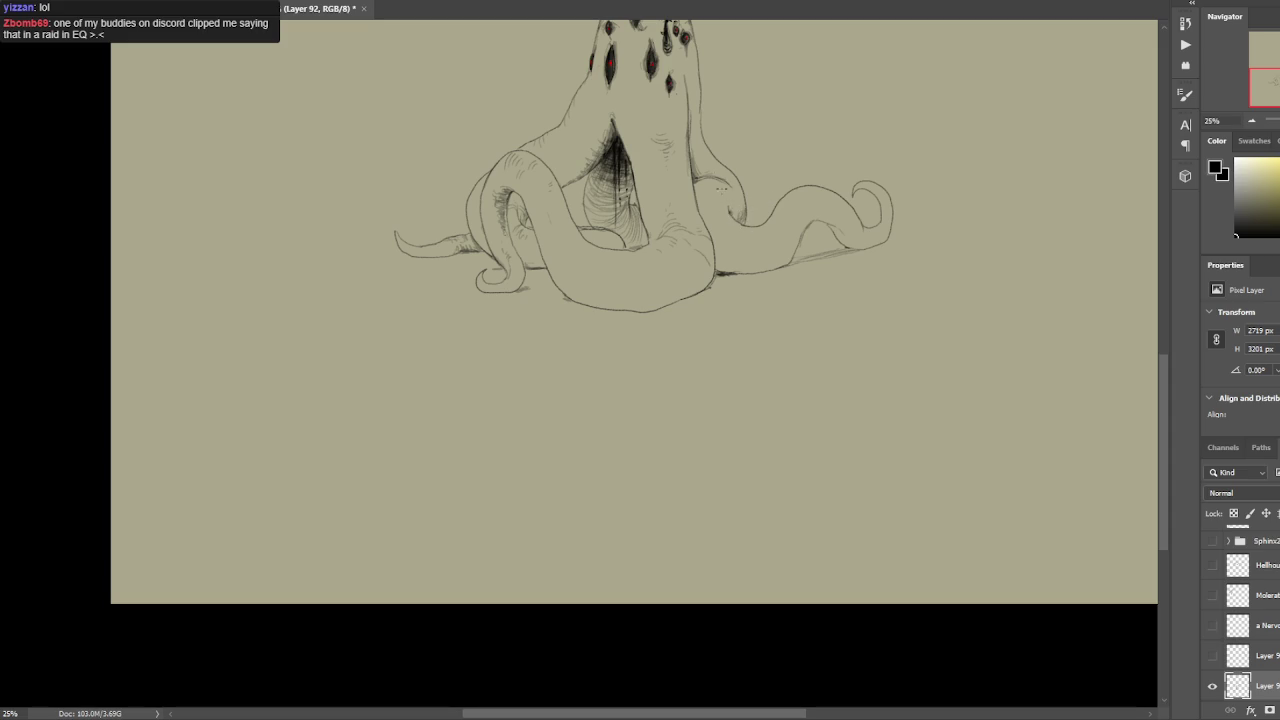
drag(716, 176, 730, 179)
drag(728, 180, 694, 176)
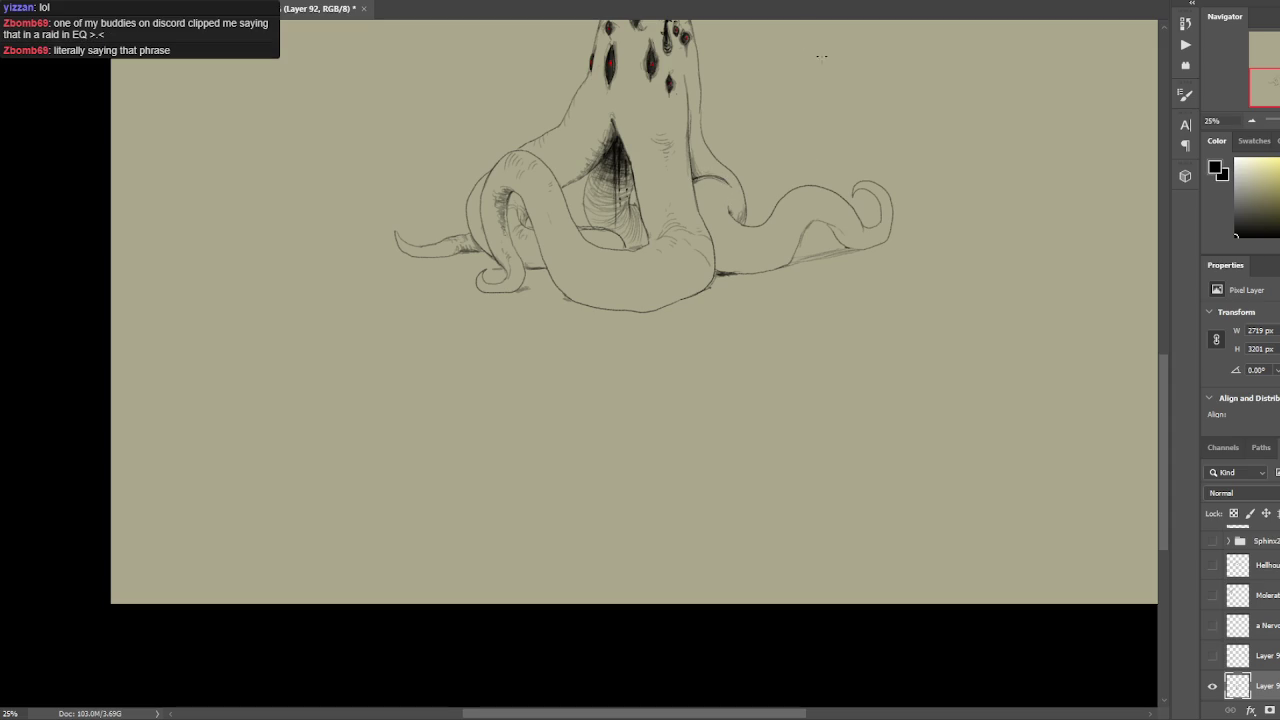
drag(722, 117, 684, 204)
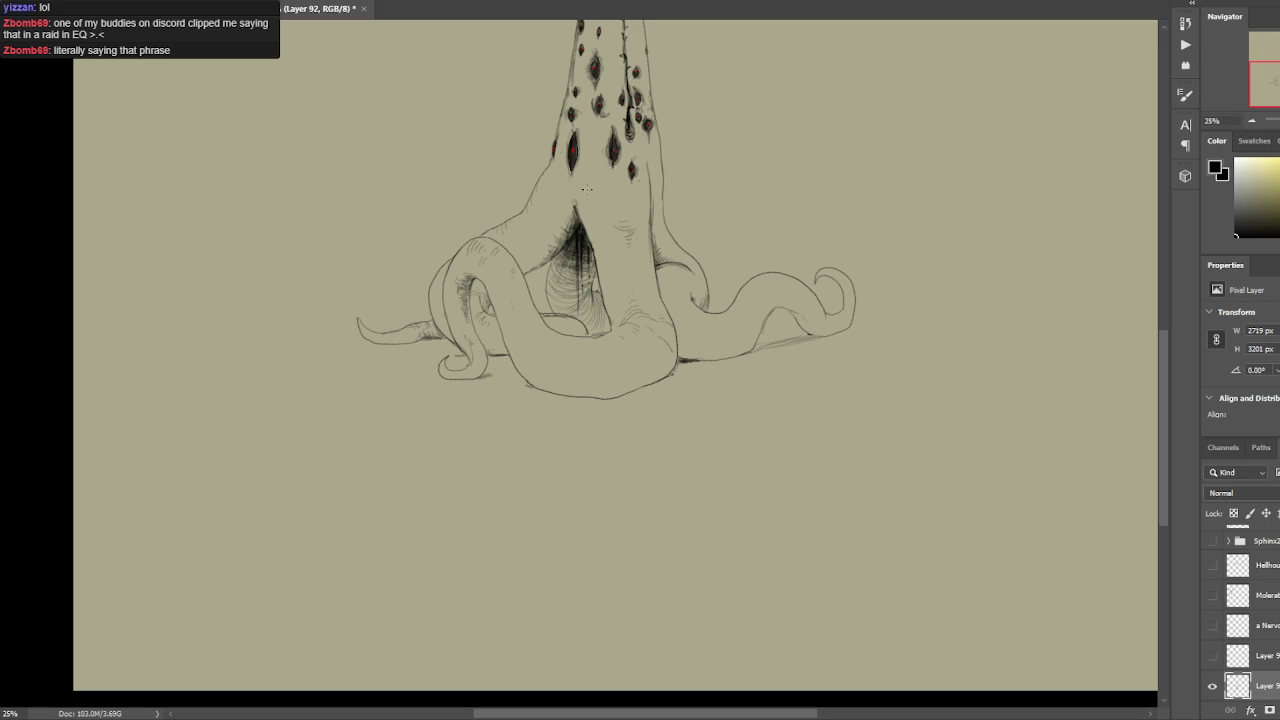
drag(585, 212, 605, 232)
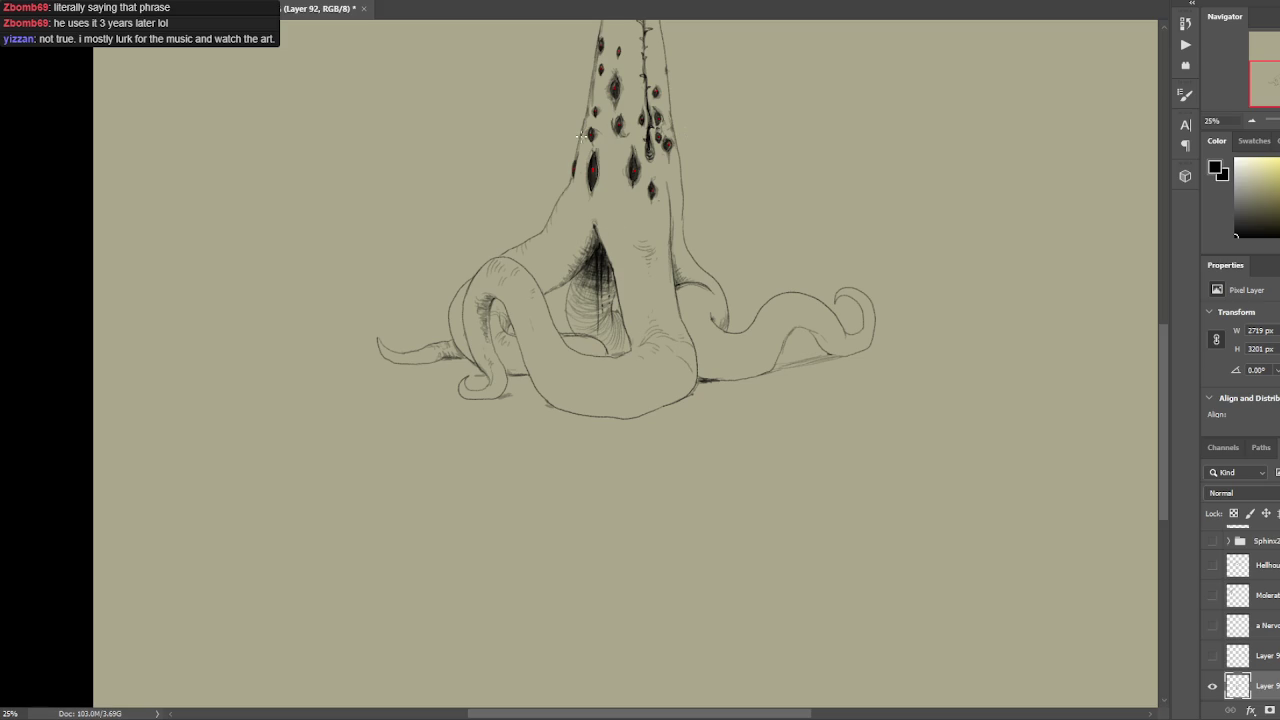
Dab a small dark mark near the creature's mouth while panning around the trunk.
drag(569, 273, 612, 244)
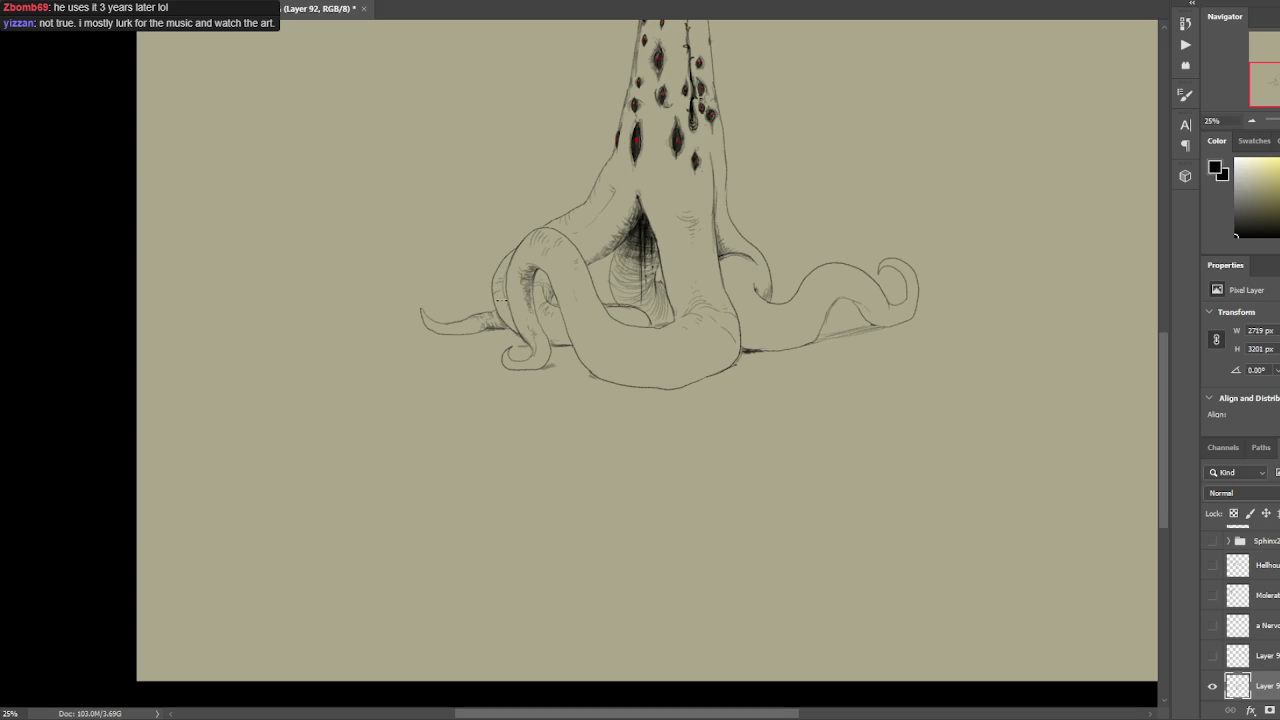
drag(707, 181, 680, 225)
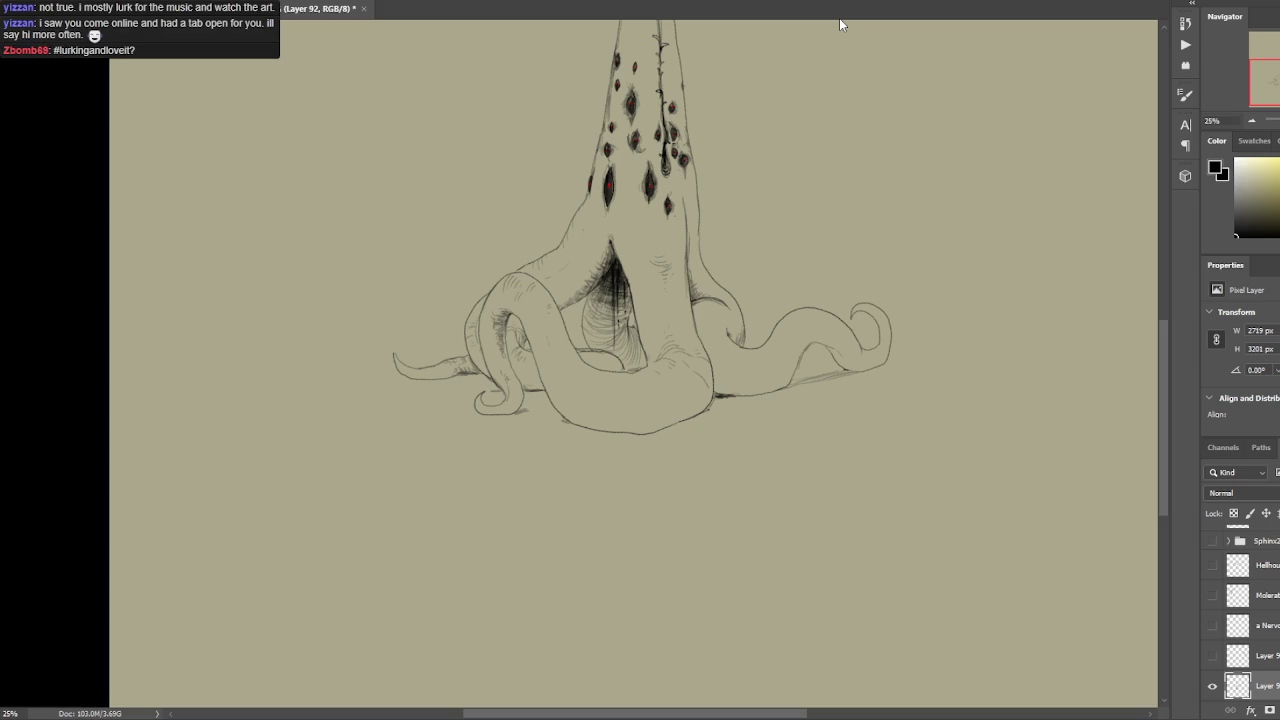
drag(622, 197, 642, 213)
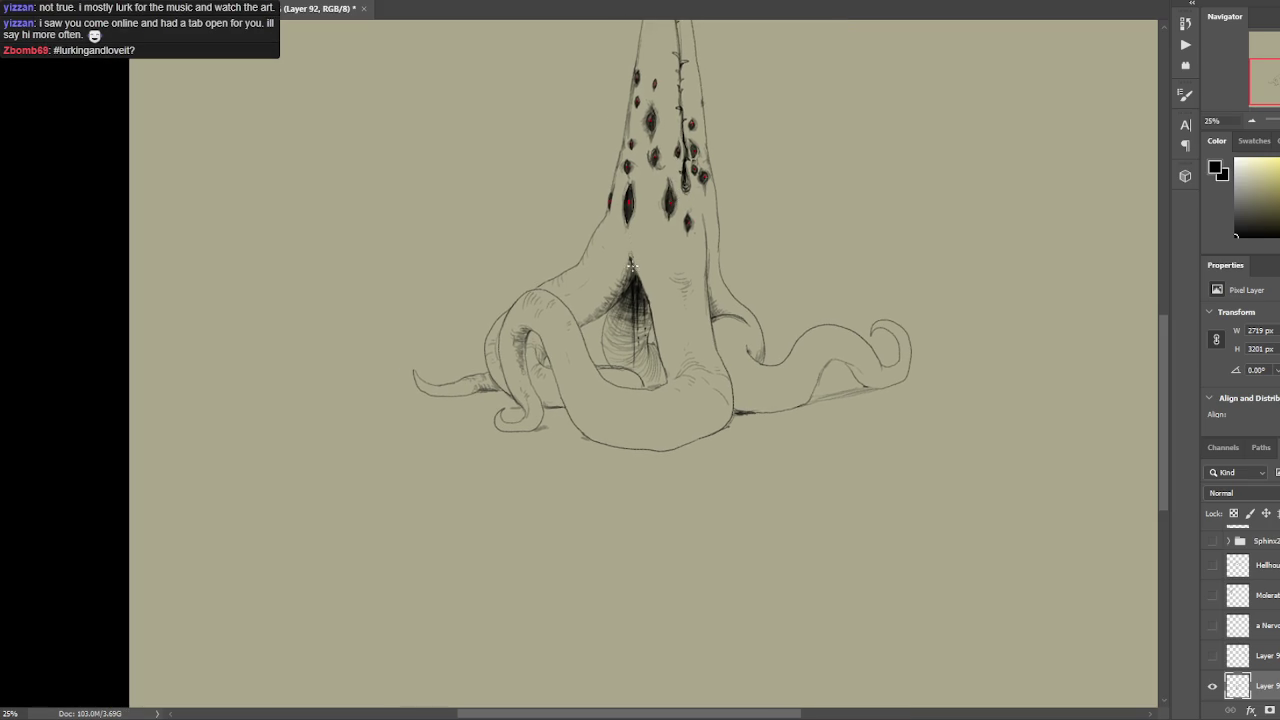
drag(630, 253, 631, 262)
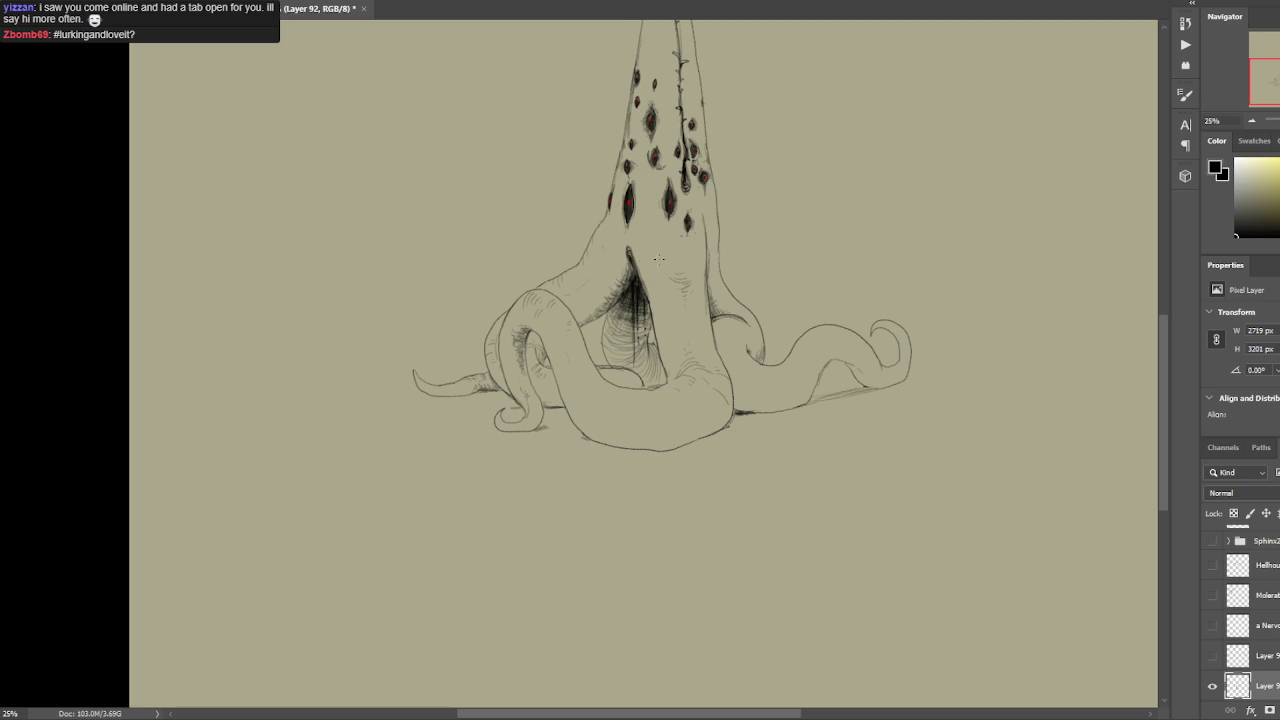
drag(723, 180, 656, 242)
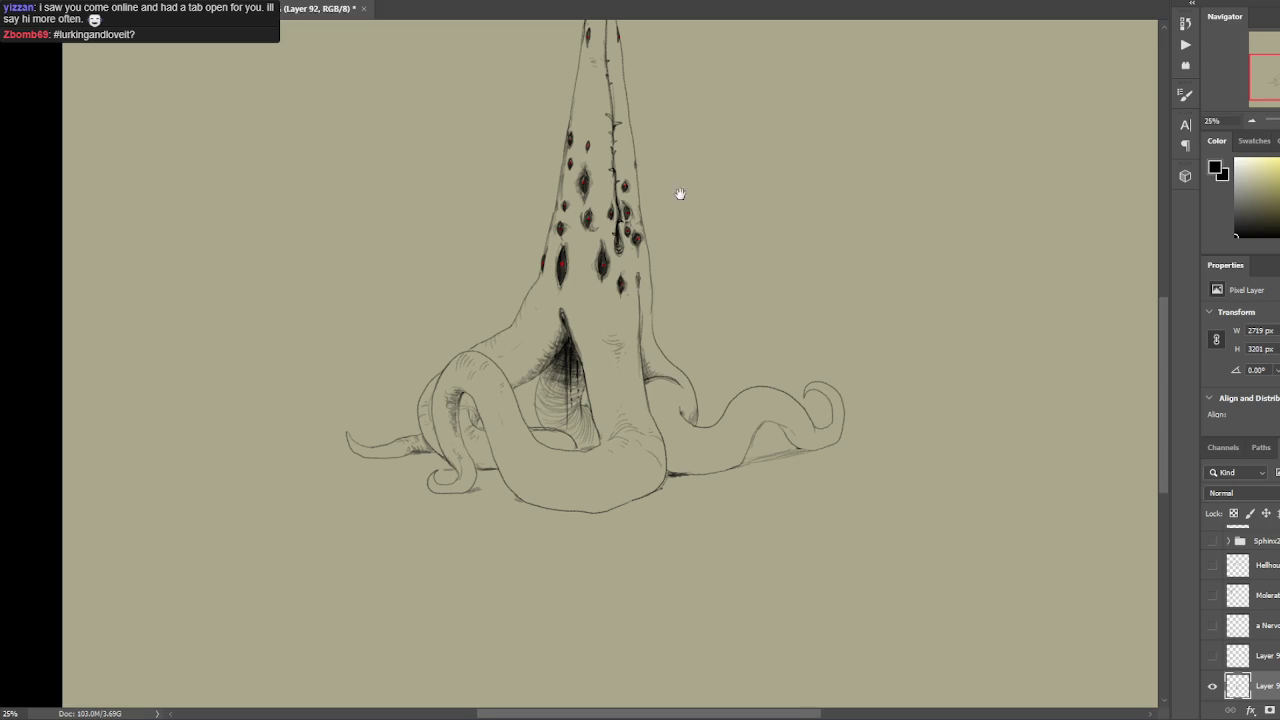
drag(680, 194, 675, 280)
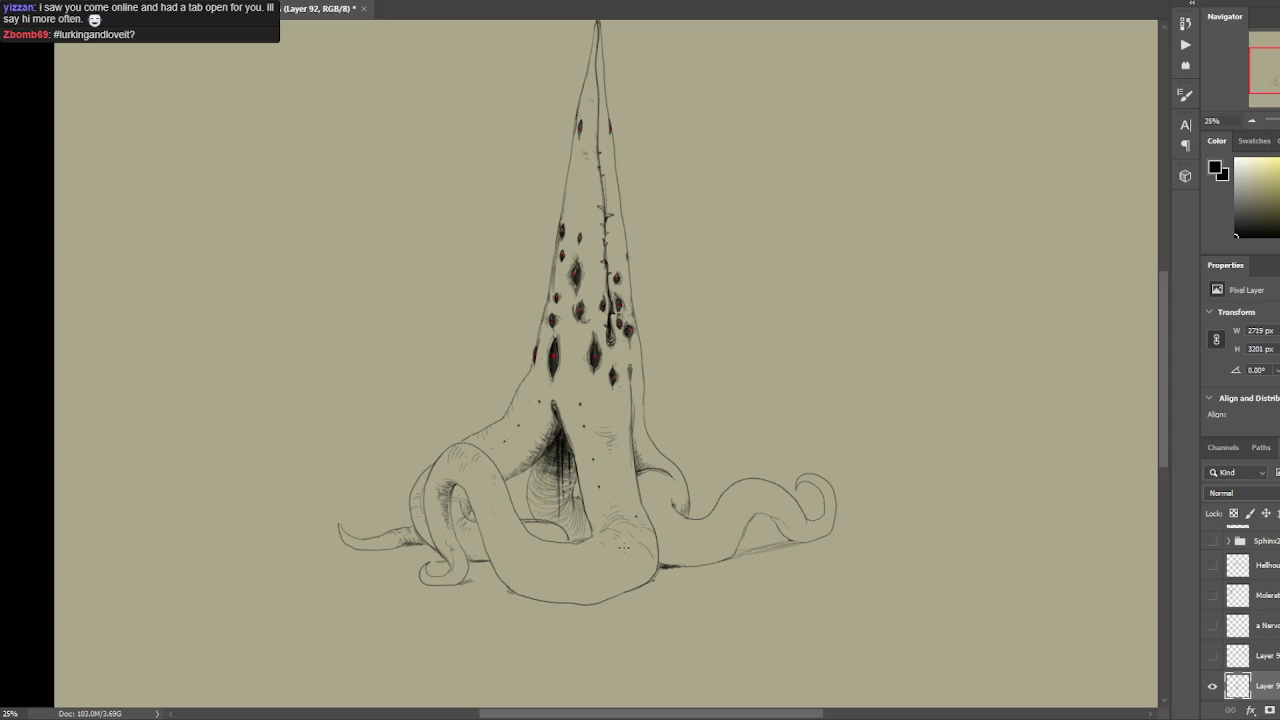
Stipple dots onto the right tentacle and hatch a short stroke beneath it.
drag(603, 557, 619, 499)
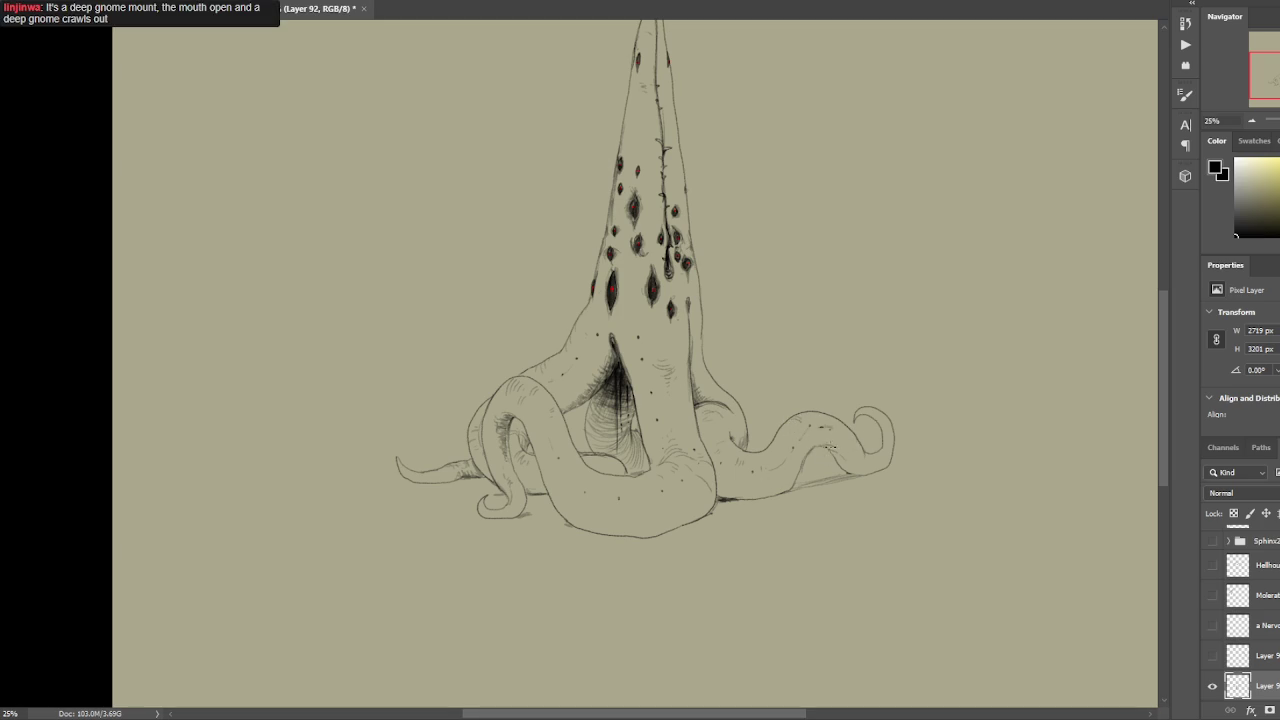
click(841, 460)
drag(842, 466, 864, 474)
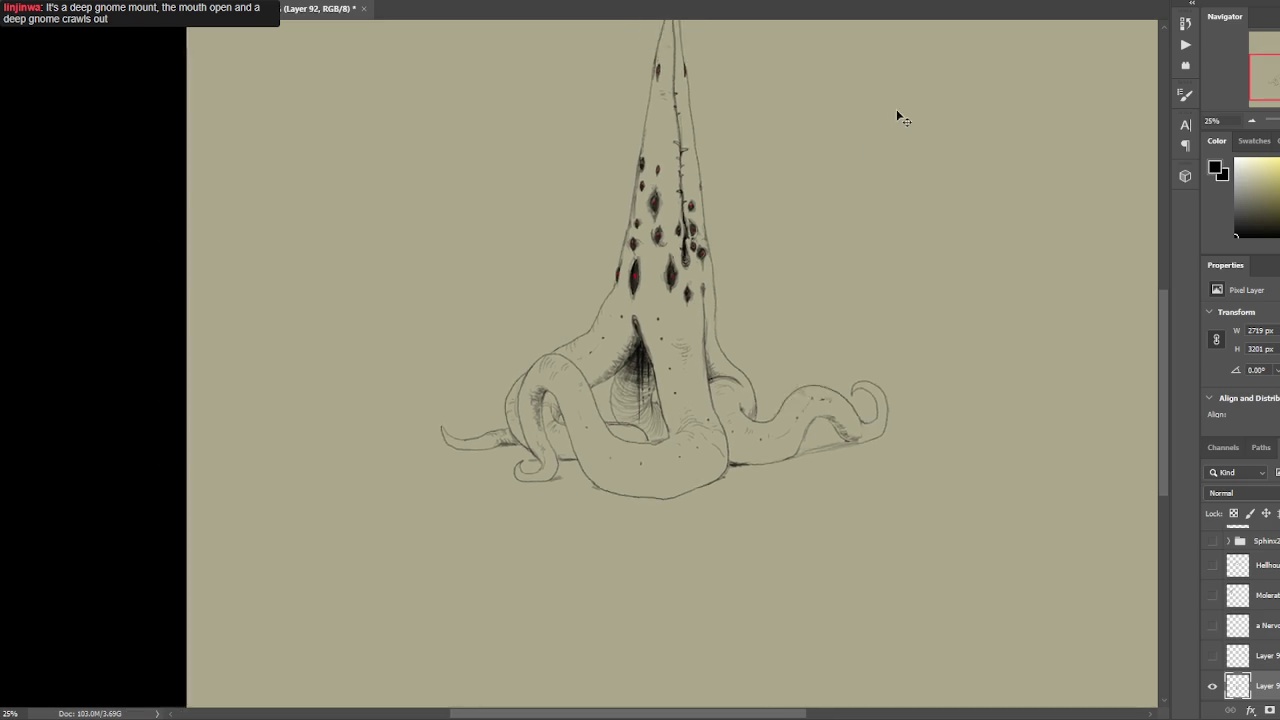
Erase the right tentacle's curled tip and redraw it as a closed upward curl.
key(ctrl+minus)
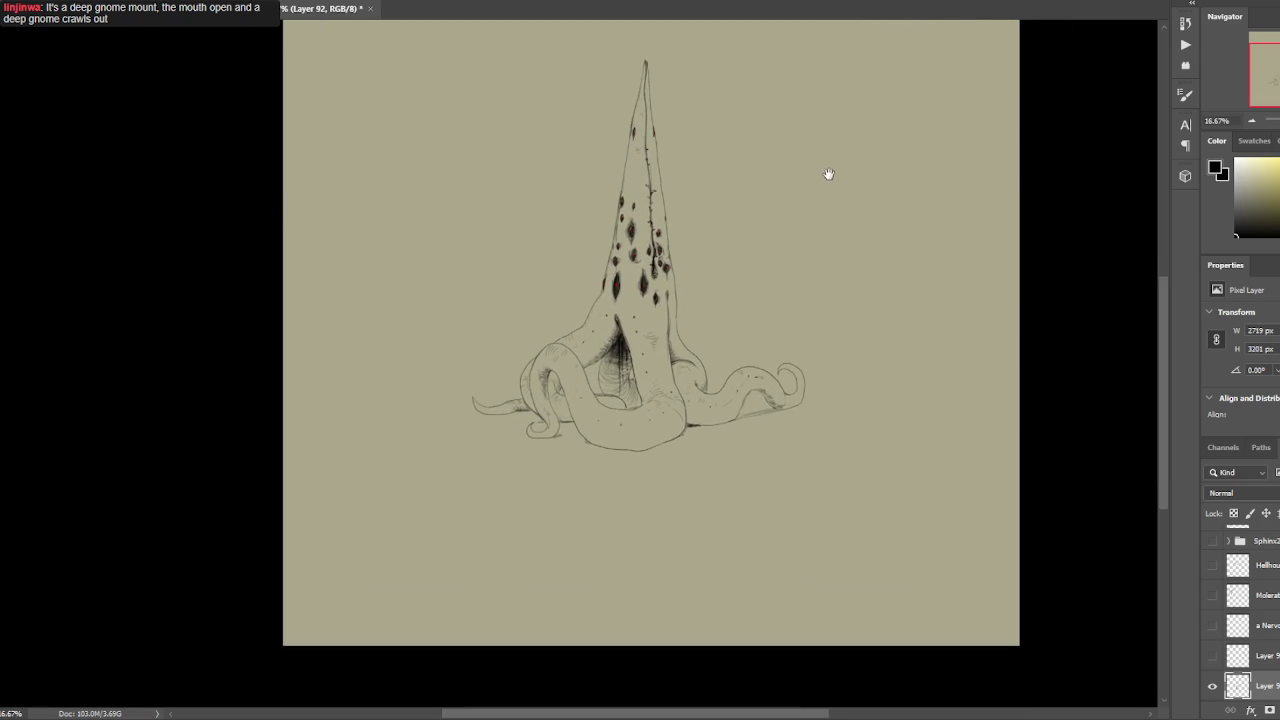
scroll(834, 166, down, 1)
scroll(820, 180, down, 1)
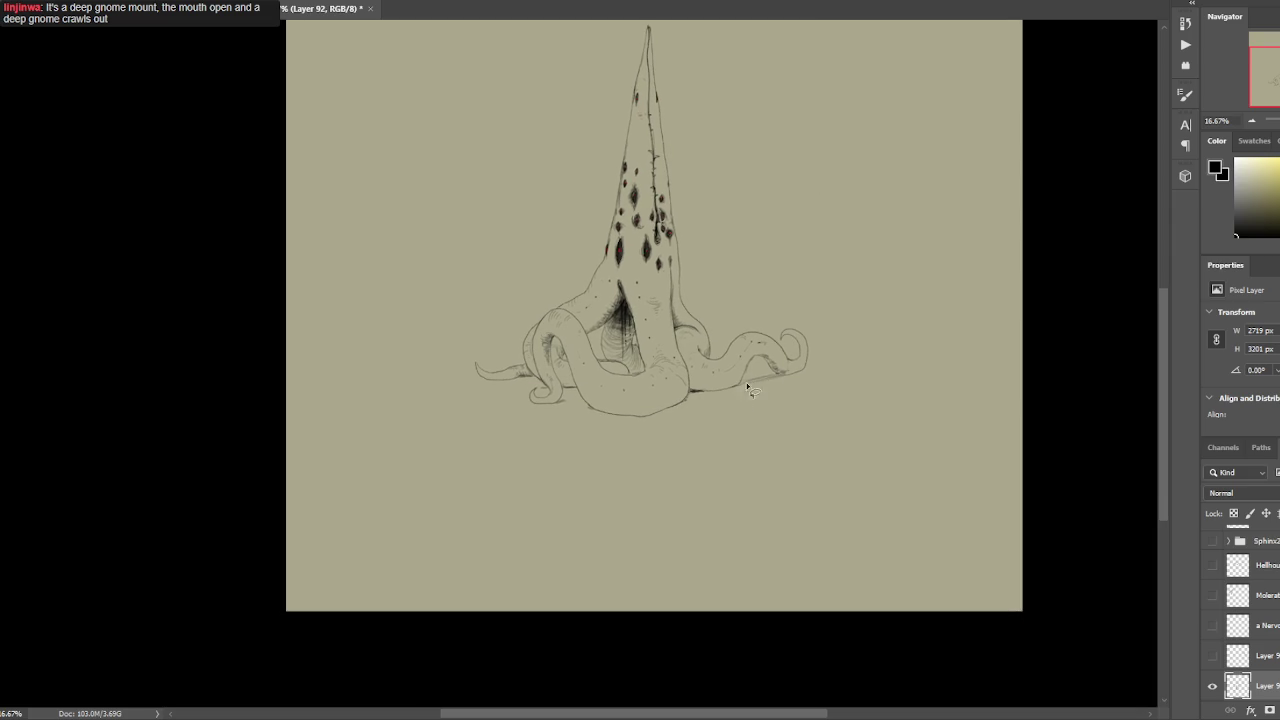
key(ctrl+plus)
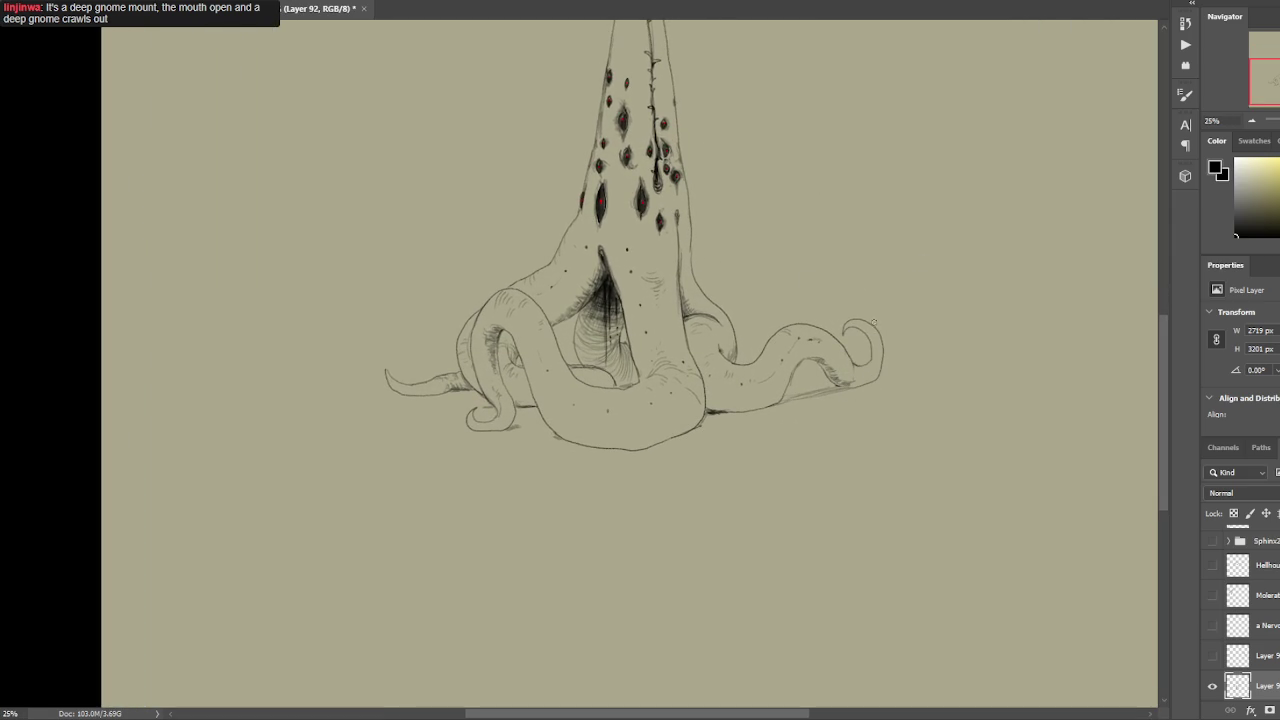
drag(879, 327, 880, 374)
drag(883, 374, 865, 386)
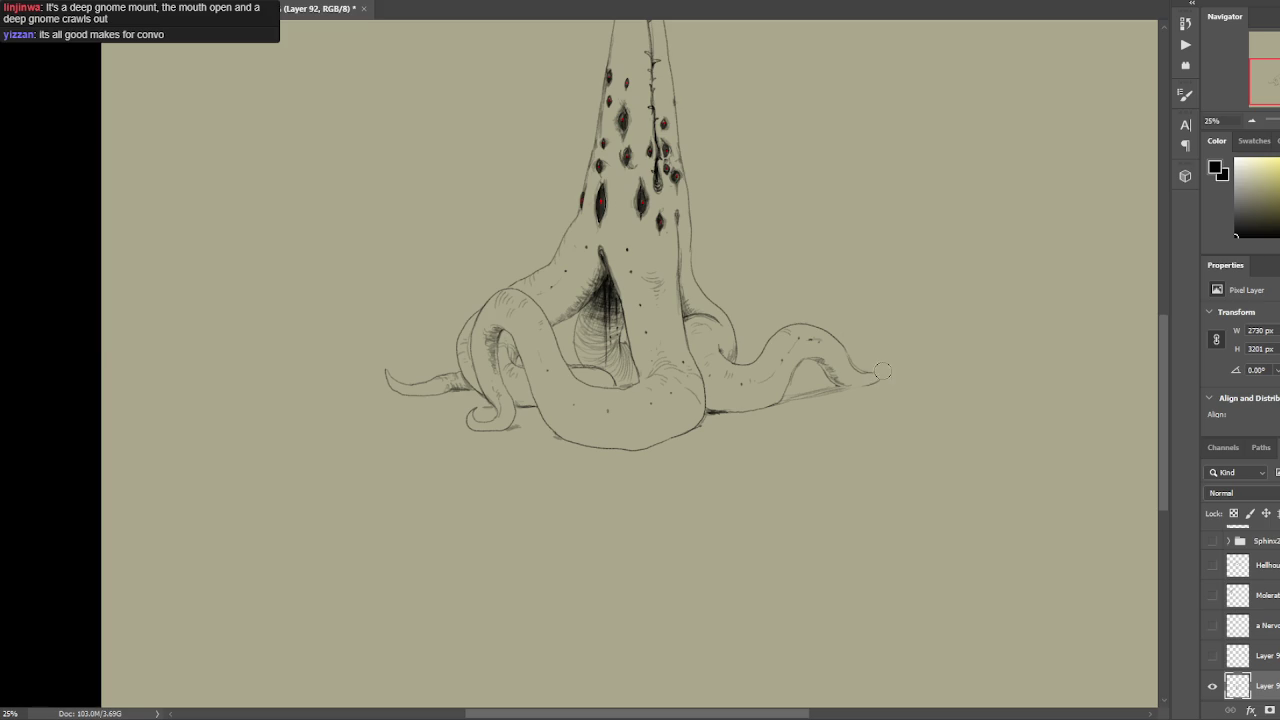
mouse_move(876, 376)
mouse_down()
mouse_move(882, 362)
mouse_move(876, 374)
mouse_up()
Lasso and delete the left tentacle's original tip, then deselect.
drag(790, 370, 915, 293)
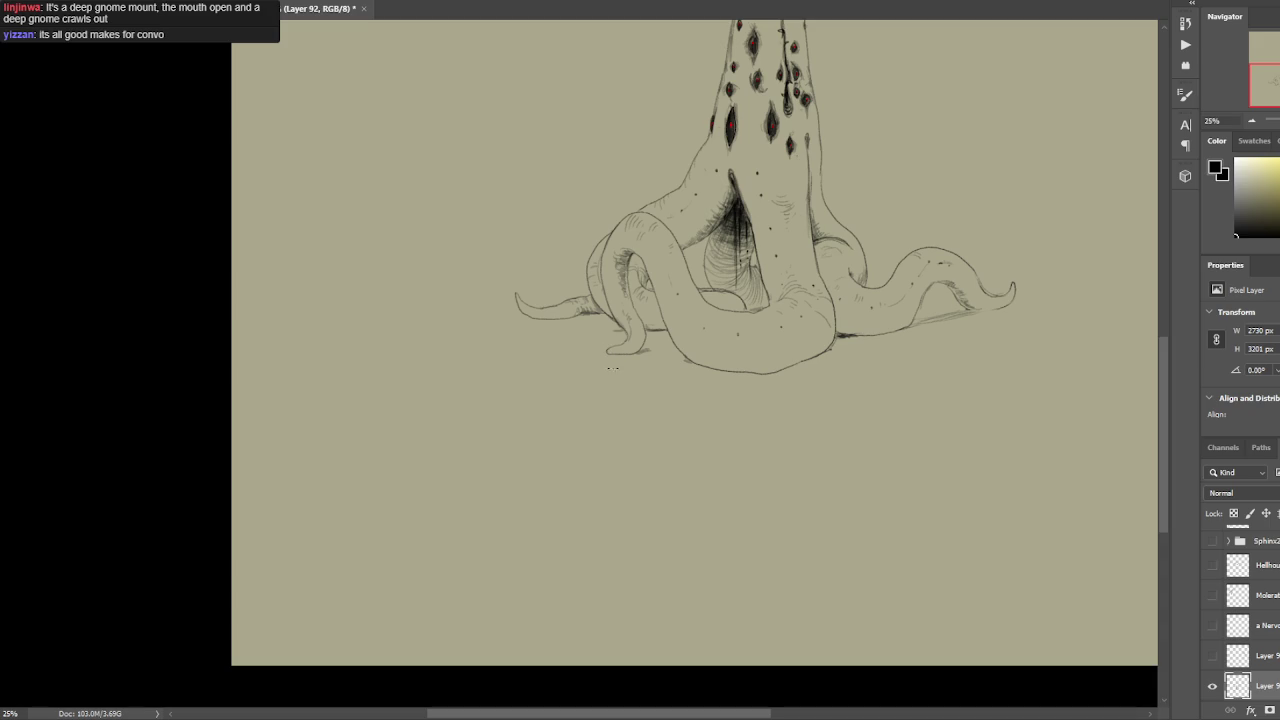
drag(530, 272, 528, 311)
key(Delete)
key(ctrl+d)
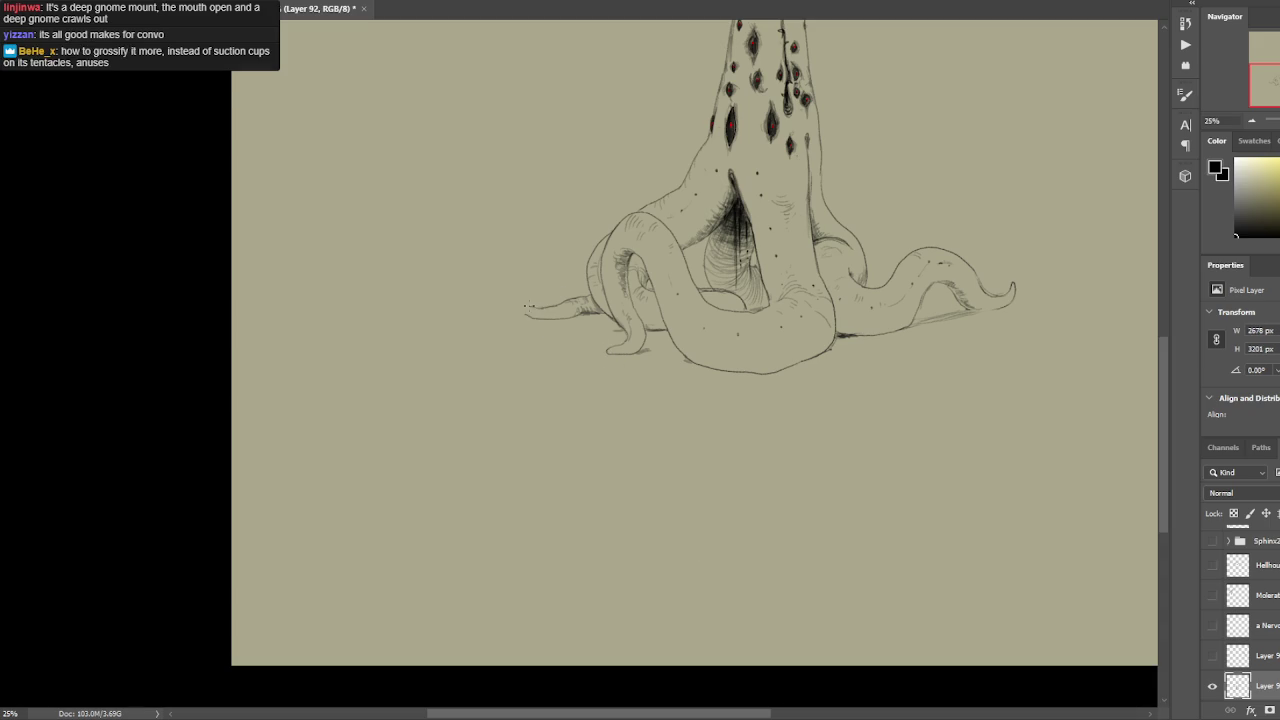
drag(910, 121, 763, 149)
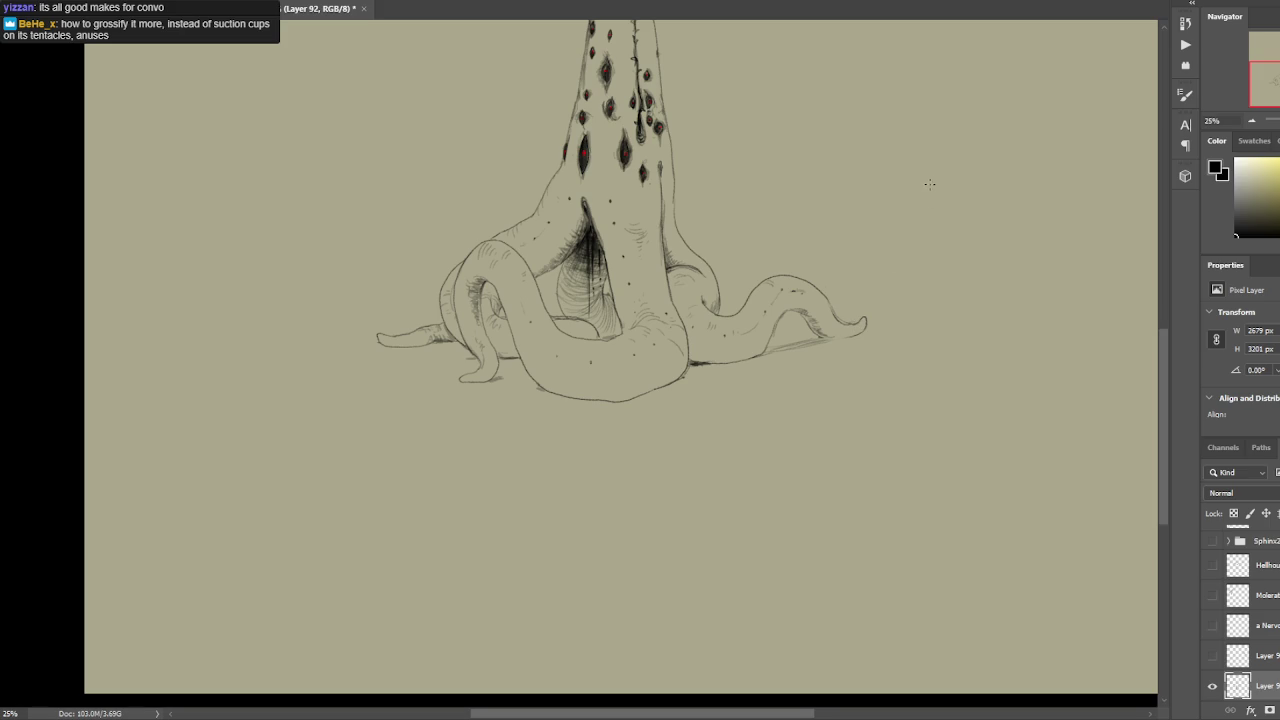
drag(891, 169, 877, 294)
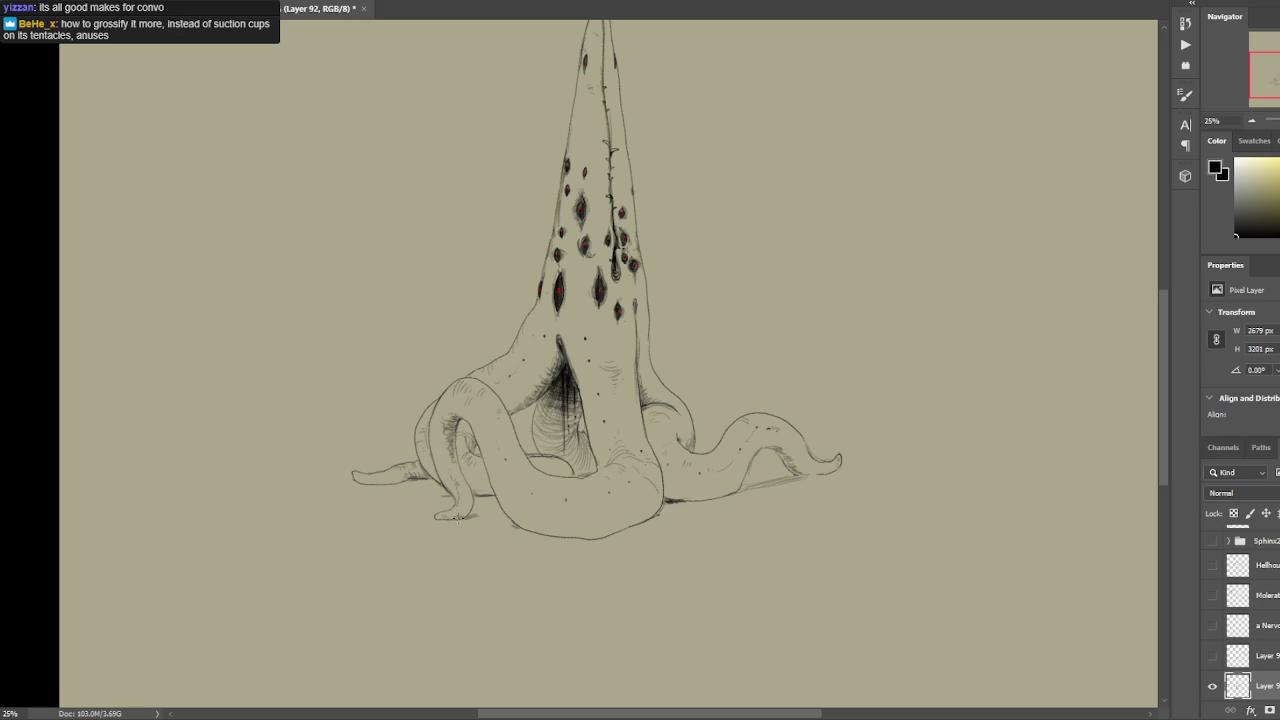
Dot a small dark mark onto the left tentacle's reshaped end and recheck the framing.
click(358, 478)
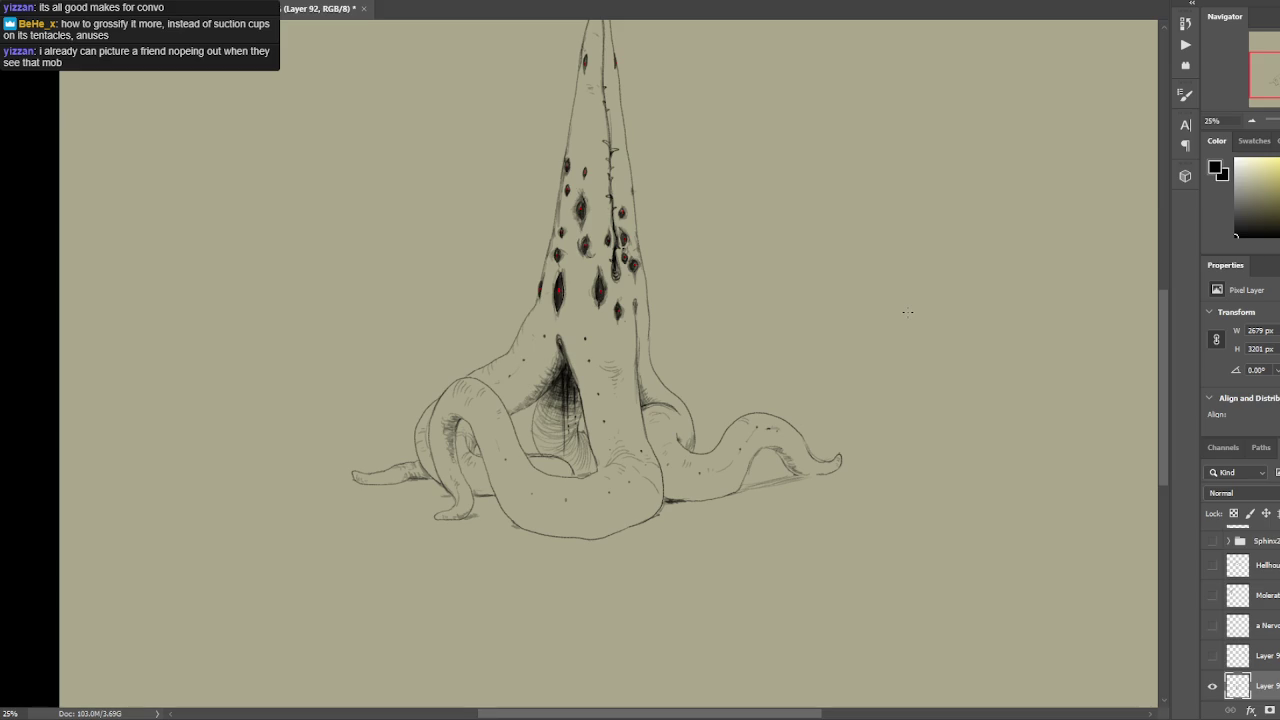
scroll(700, 225, up, 3)
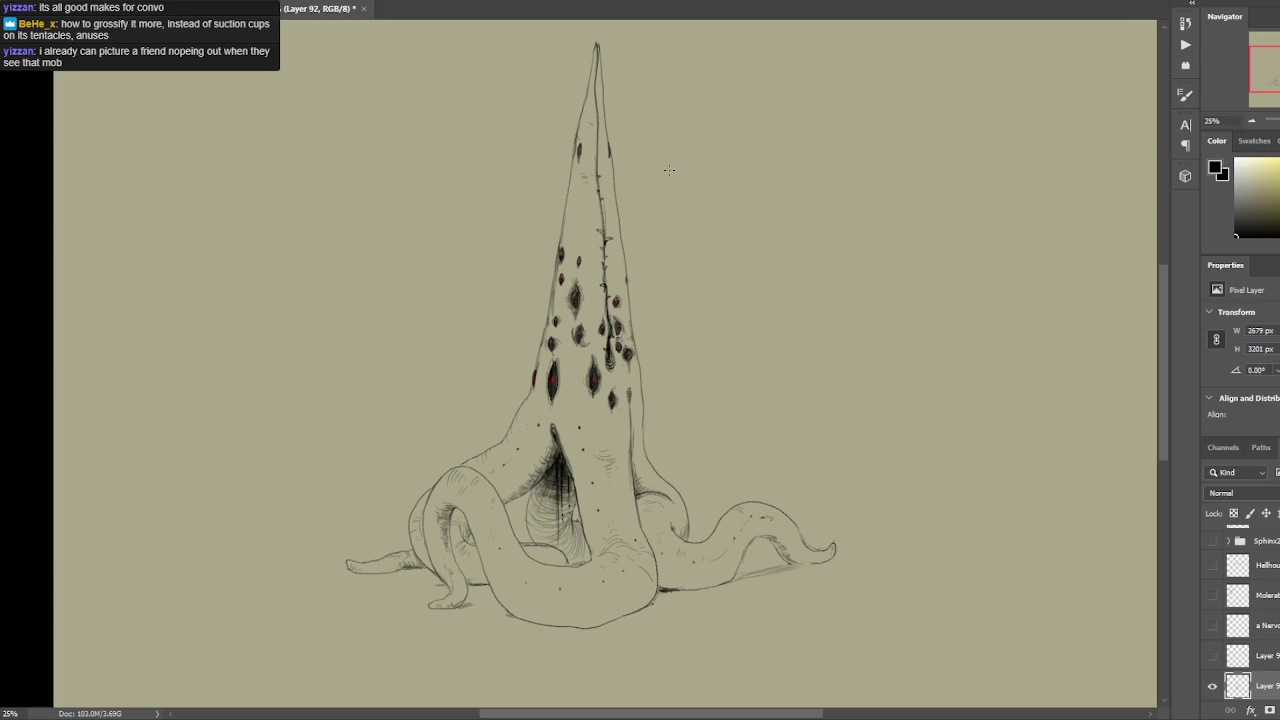
drag(669, 170, 597, 127)
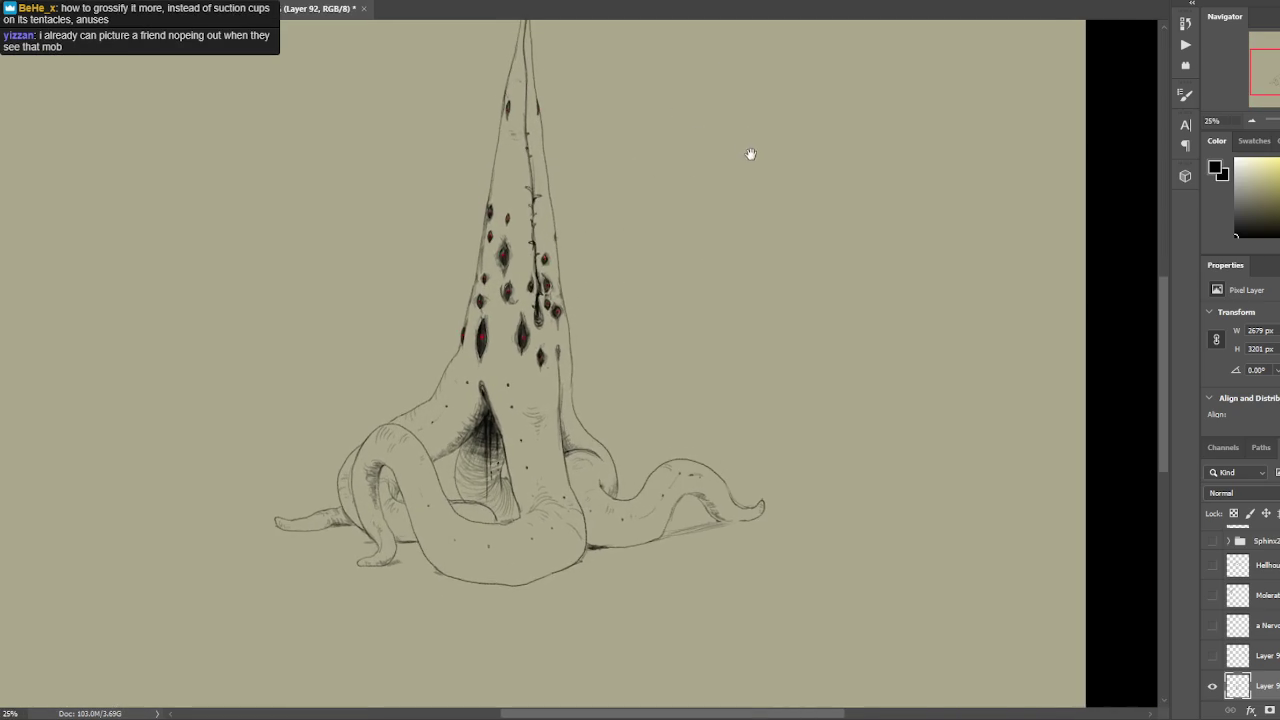
drag(751, 154, 737, 180)
drag(703, 223, 755, 188)
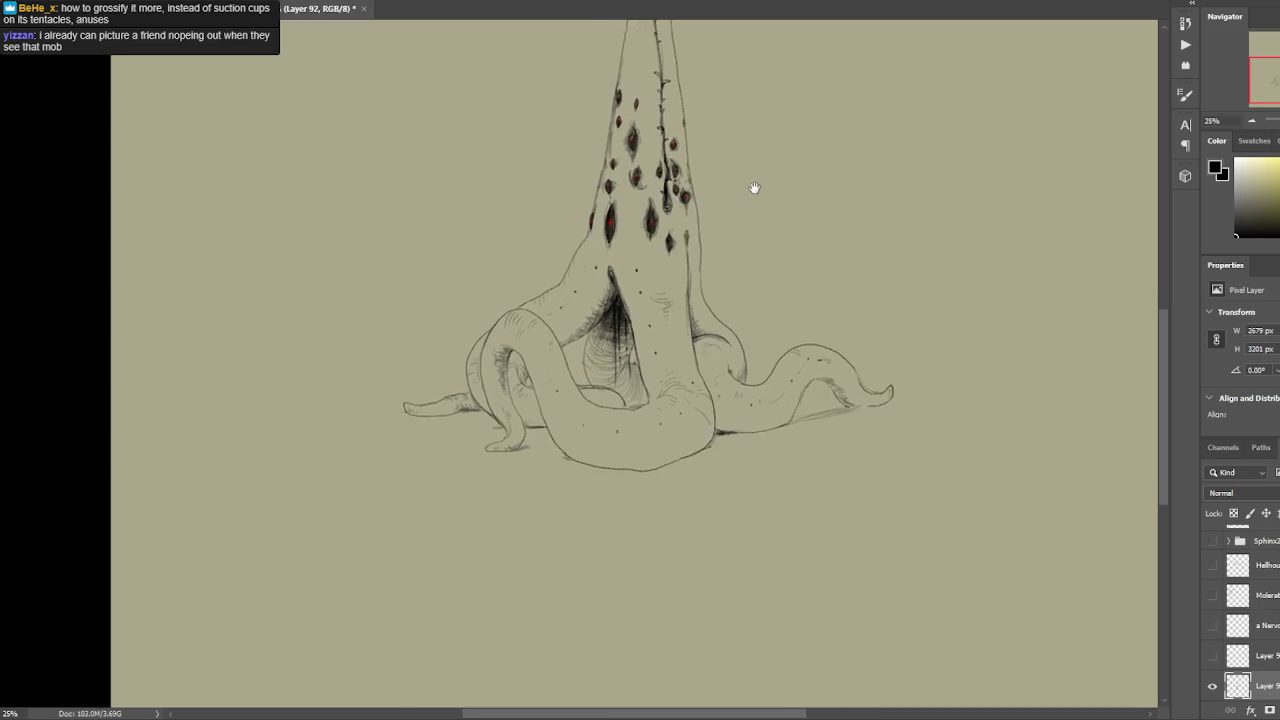
drag(714, 229, 737, 229)
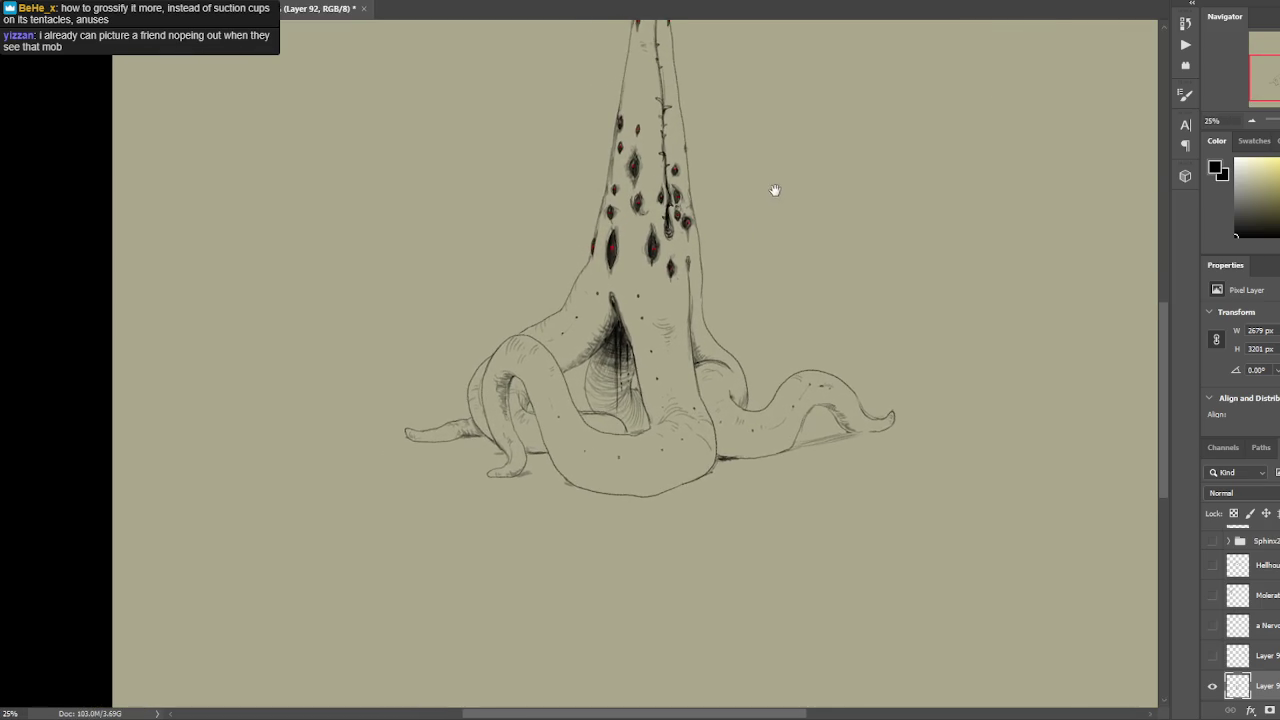
mouse_move(774, 189)
mouse_down()
mouse_move(781, 177)
mouse_move(773, 203)
mouse_move(786, 163)
mouse_move(791, 197)
mouse_up()
ctrl+click(773, 203)
ctrl+click(786, 163)
ctrl+click(791, 197)
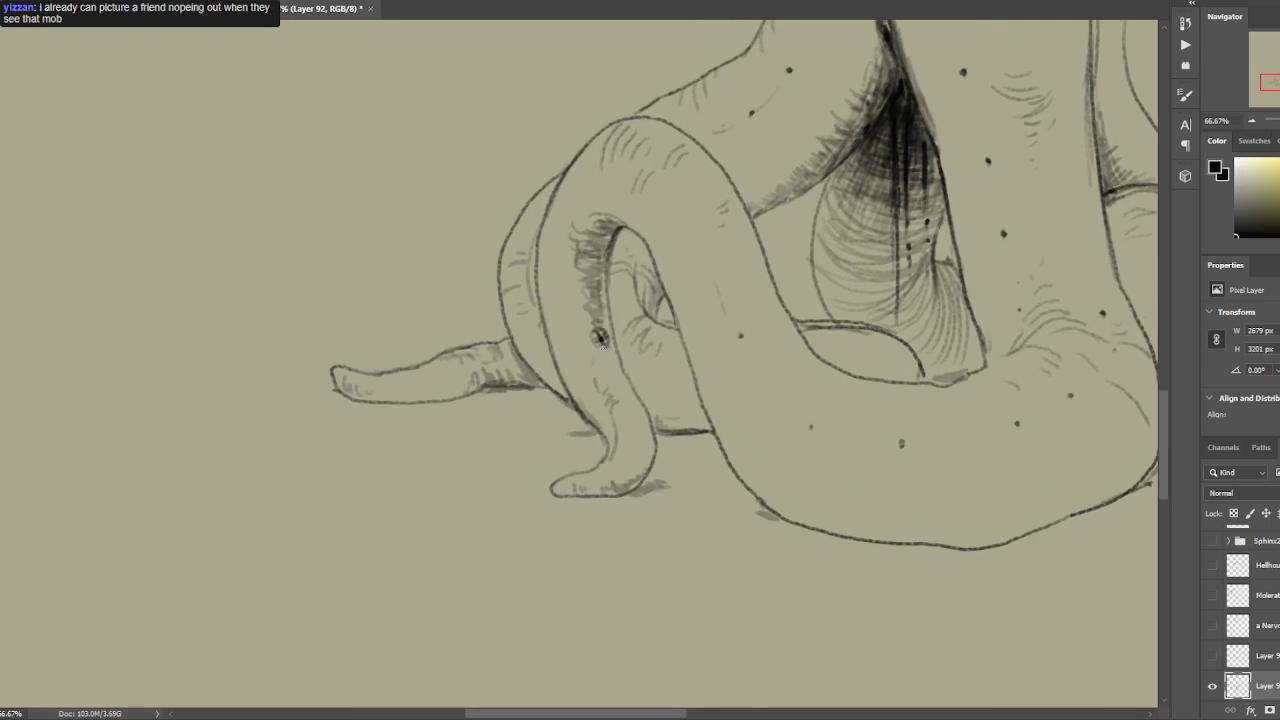
alt+click(676, 237)
alt+click(789, 167)
alt+click(794, 194)
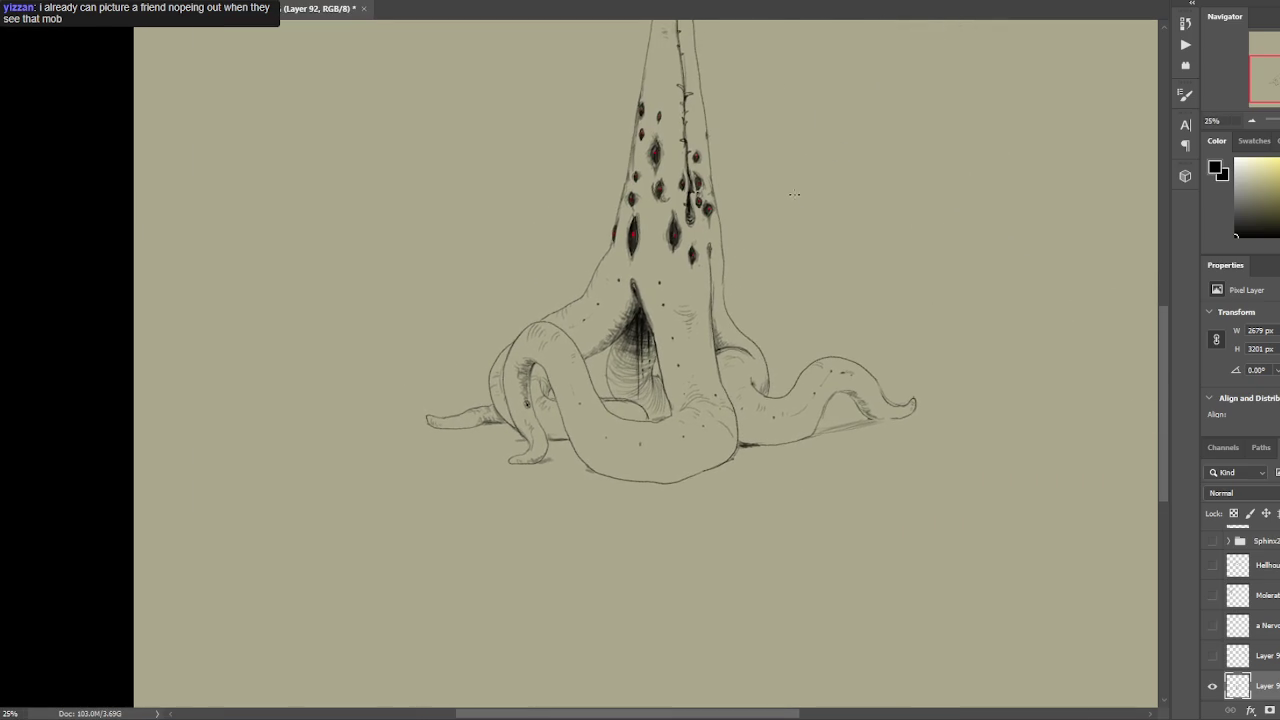
click(780, 194)
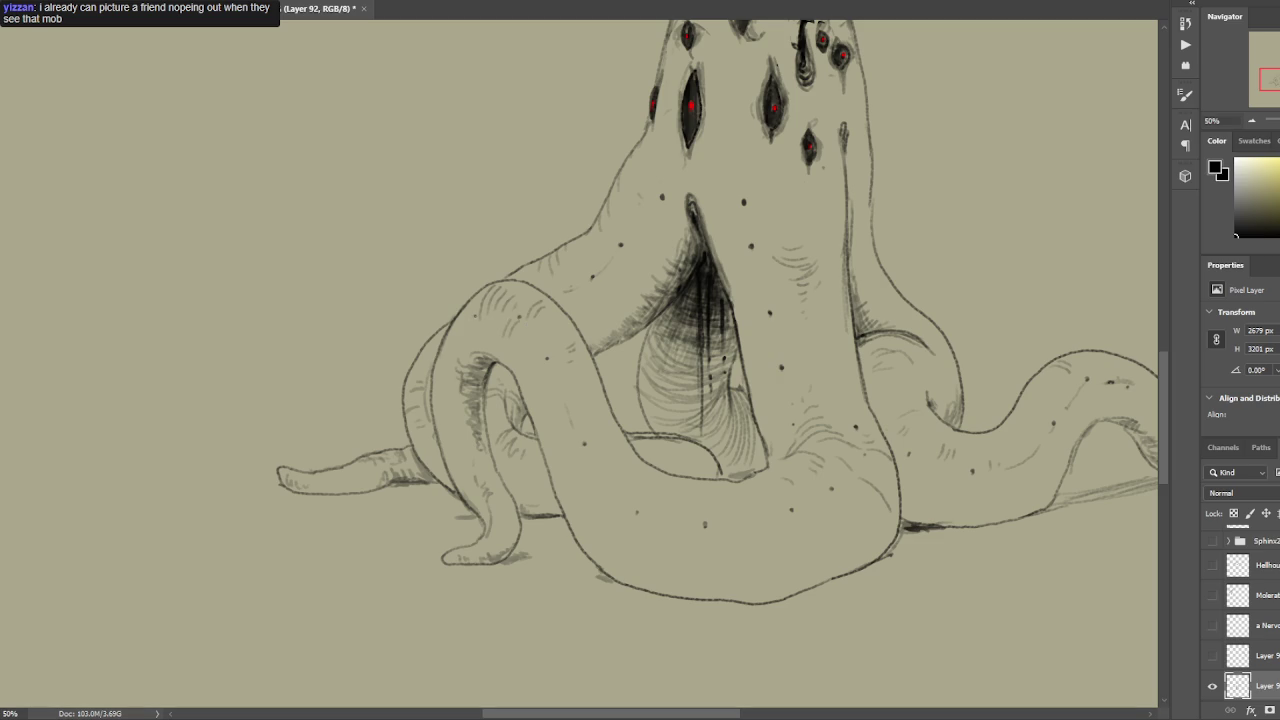
mouse_move(846, 290)
mouse_down()
mouse_move(751, 240)
mouse_move(688, 306)
mouse_up()
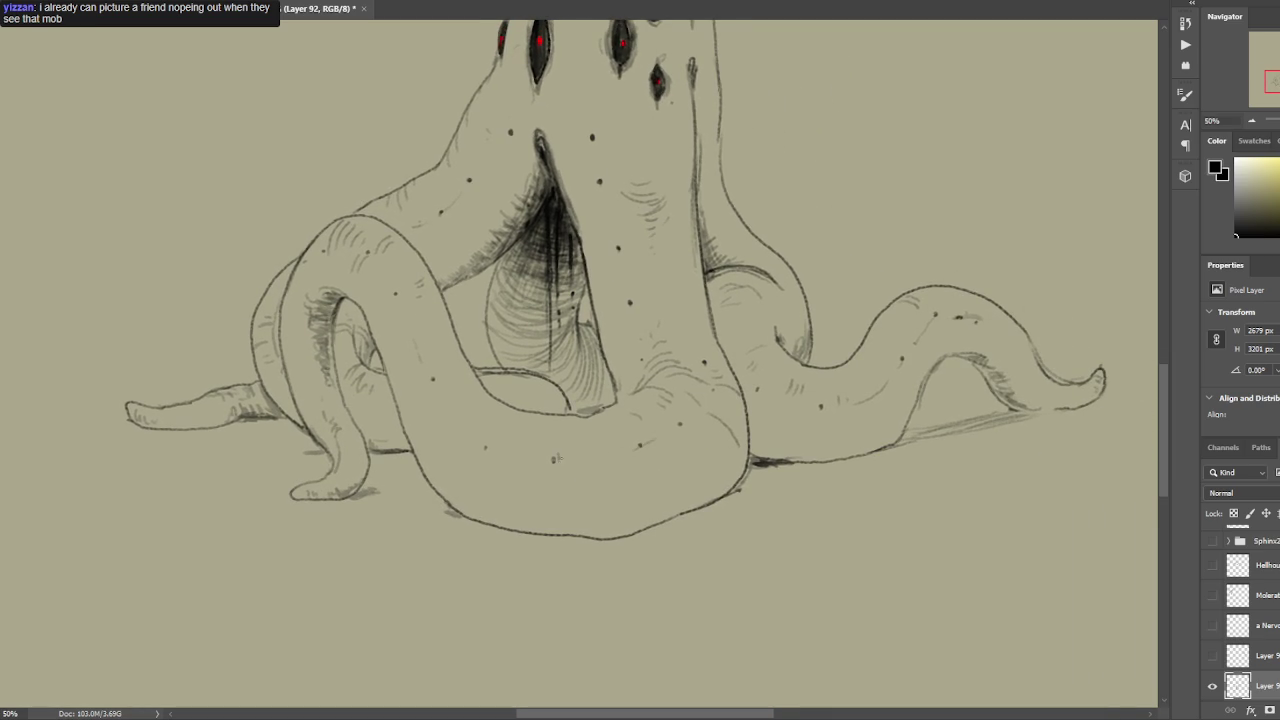
mouse_move(965, 285)
mouse_down()
mouse_move(877, 320)
mouse_move(780, 305)
mouse_up()
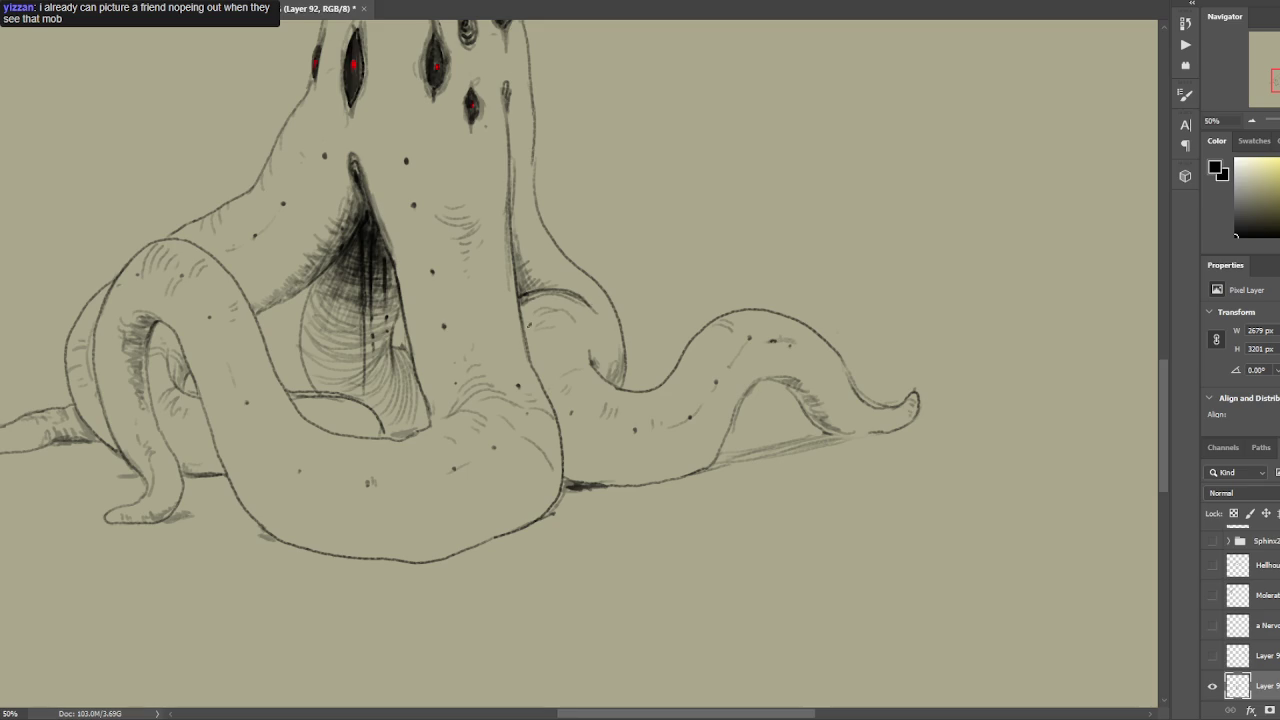
drag(617, 253, 754, 283)
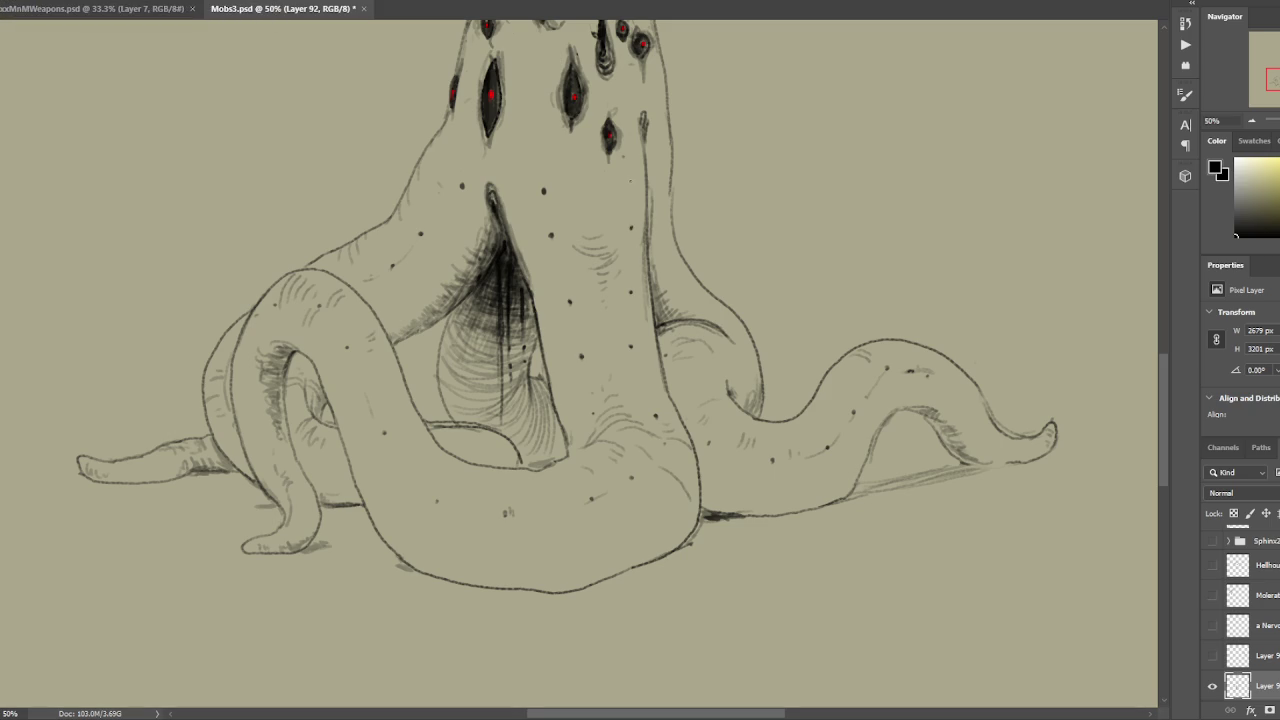
drag(671, 157, 671, 220)
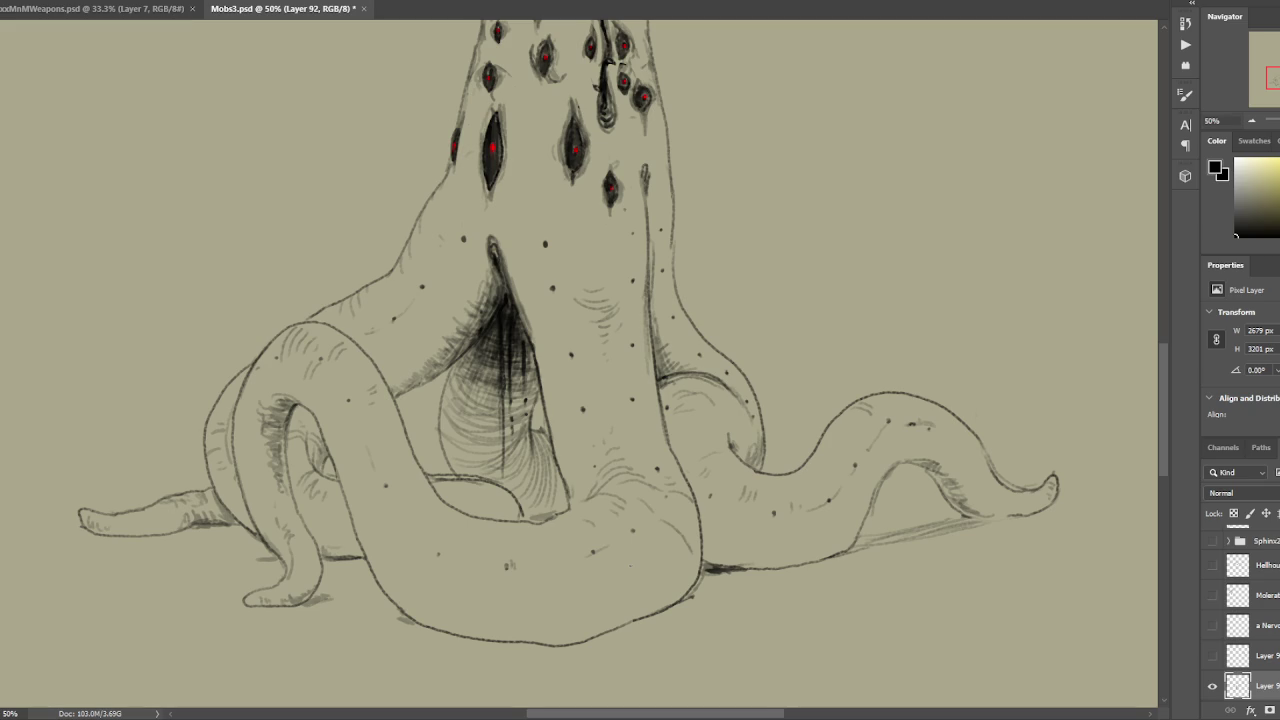
drag(585, 415, 697, 286)
mouse_move(548, 378)
mouse_down()
mouse_move(533, 375)
mouse_move(508, 316)
mouse_up()
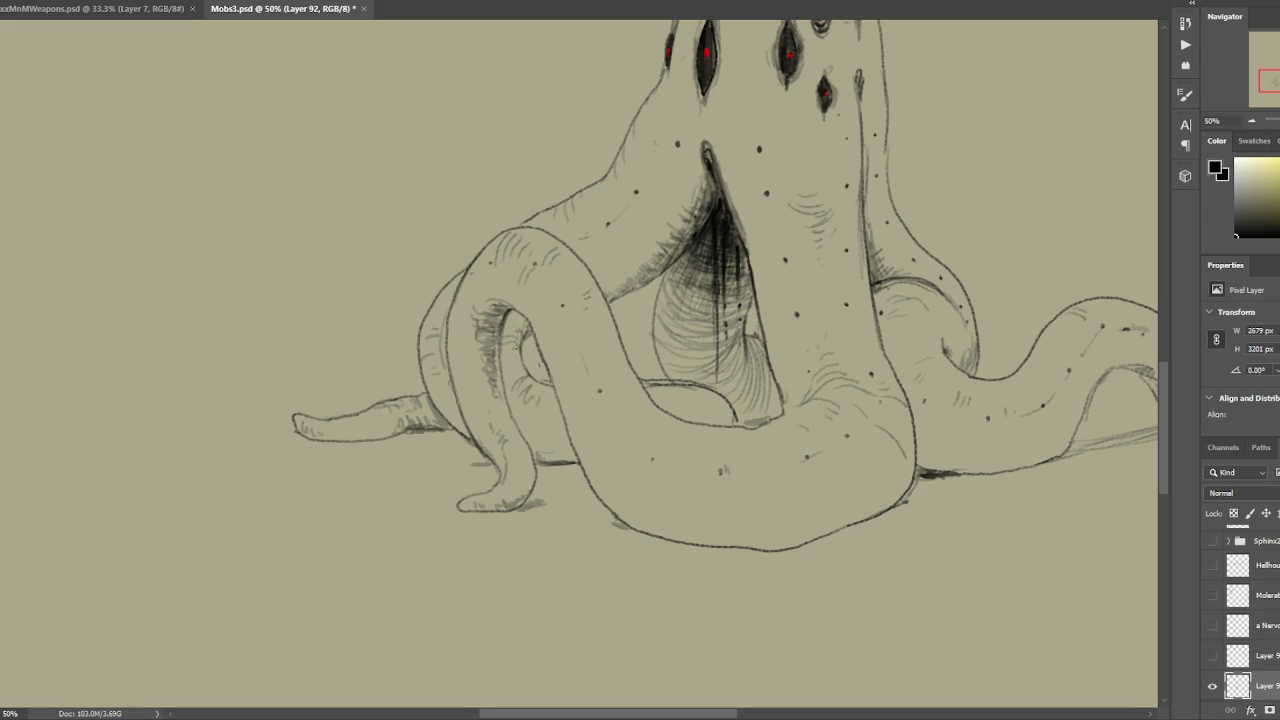
drag(830, 264, 786, 276)
key(ctrl+minus)
key(ctrl+minus)
key(ctrl+minus)
Save Mobs3.psd and zoom to 33.33% on the empty area right of the tentacle monster.
key(ctrl+s)
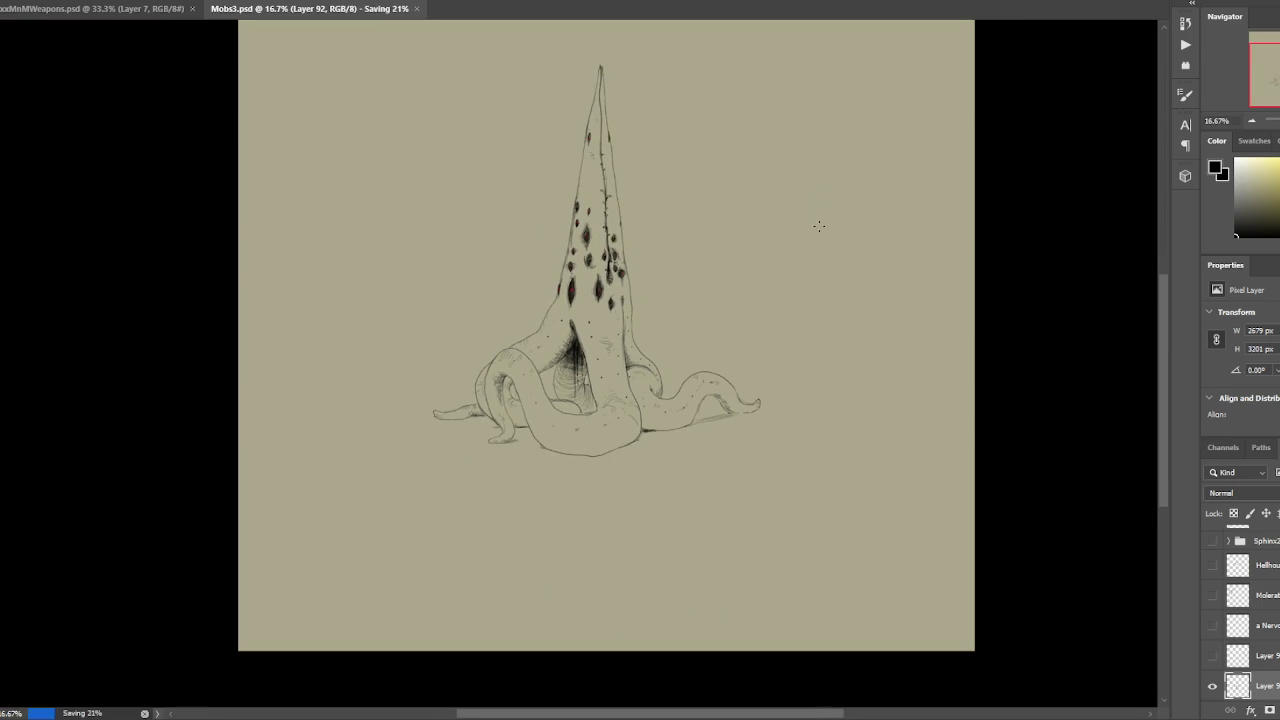
key(ctrl+plus)
key(ctrl+plus)
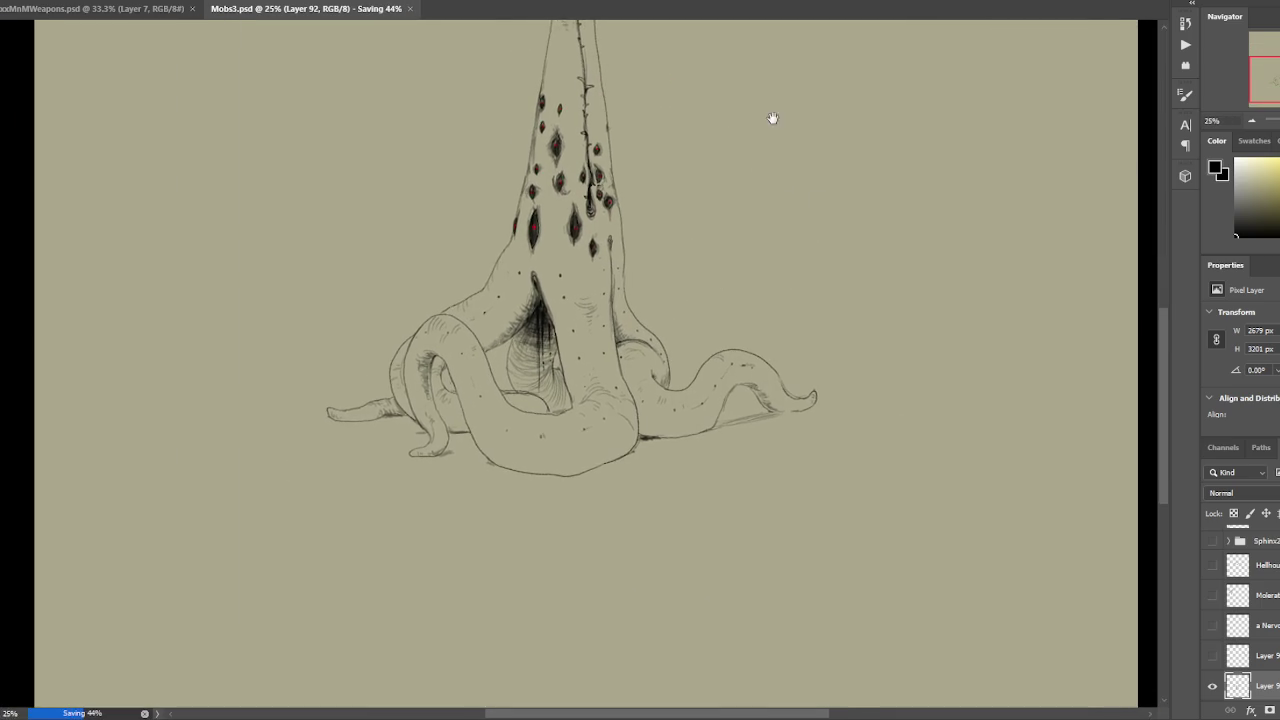
key(ctrl+minus)
scroll(665, 178, up, 1)
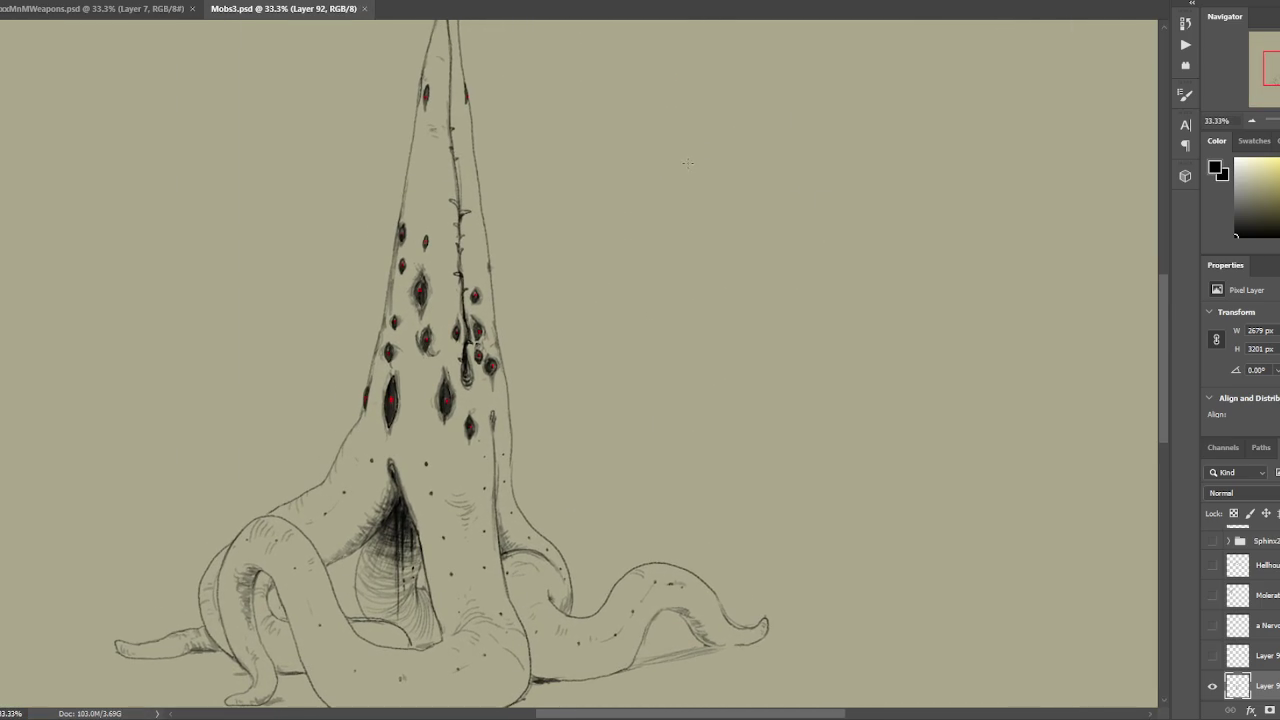
Sketch the first curves and rounded top of a small beaked figure, undoing weak strokes.
drag(684, 146, 660, 172)
key(ctrl+z)
scroll(690, 172, up, 2)
drag(662, 218, 686, 175)
key(ctrl+z)
key(ctrl+z)
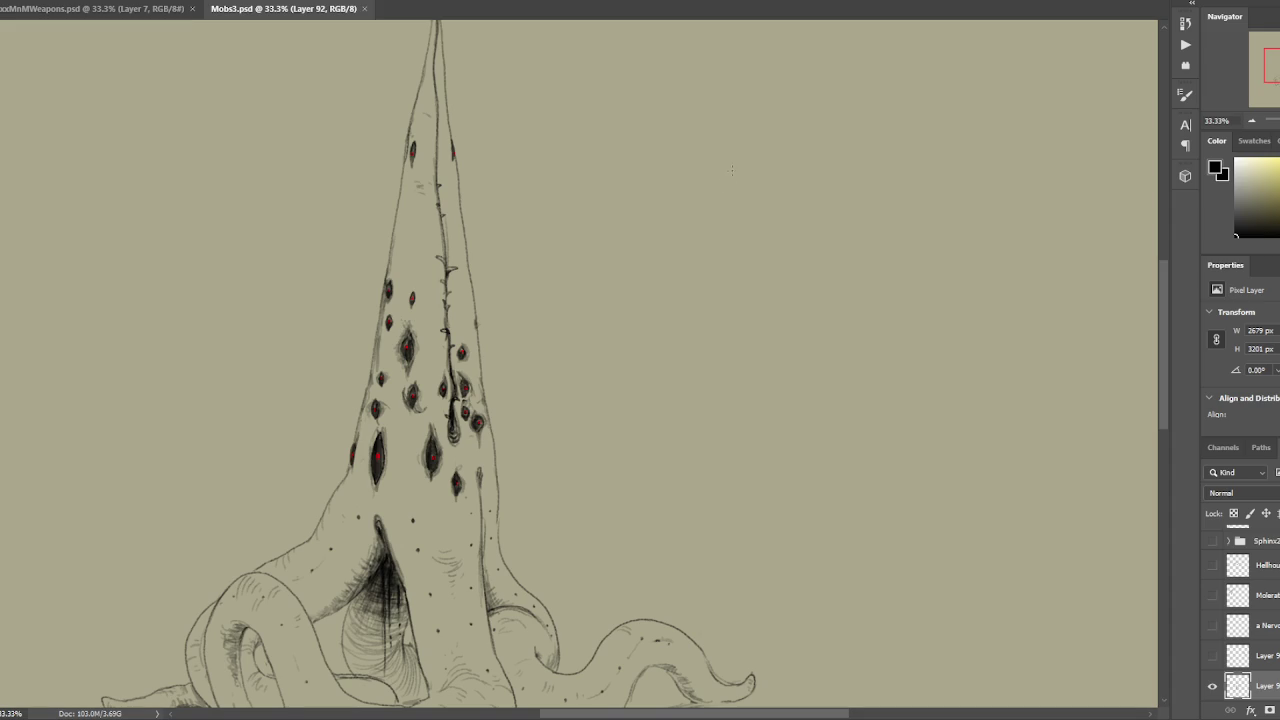
mouse_move(712, 227)
mouse_down()
mouse_move(757, 183)
mouse_move(765, 203)
mouse_move(752, 181)
mouse_up()
key(ctrl+z)
mouse_move(742, 158)
mouse_down()
mouse_move(712, 144)
mouse_move(698, 197)
mouse_move(720, 160)
mouse_move(694, 222)
mouse_move(726, 178)
mouse_move(650, 152)
mouse_move(688, 156)
mouse_move(644, 156)
mouse_move(662, 144)
mouse_move(718, 184)
mouse_move(664, 148)
mouse_move(704, 170)
mouse_move(646, 182)
mouse_move(686, 185)
mouse_move(675, 211)
mouse_up()
key(ctrl+z)
key(ctrl+z)
key(ctrl+z)
key(ctrl+z)
key(ctrl+z)
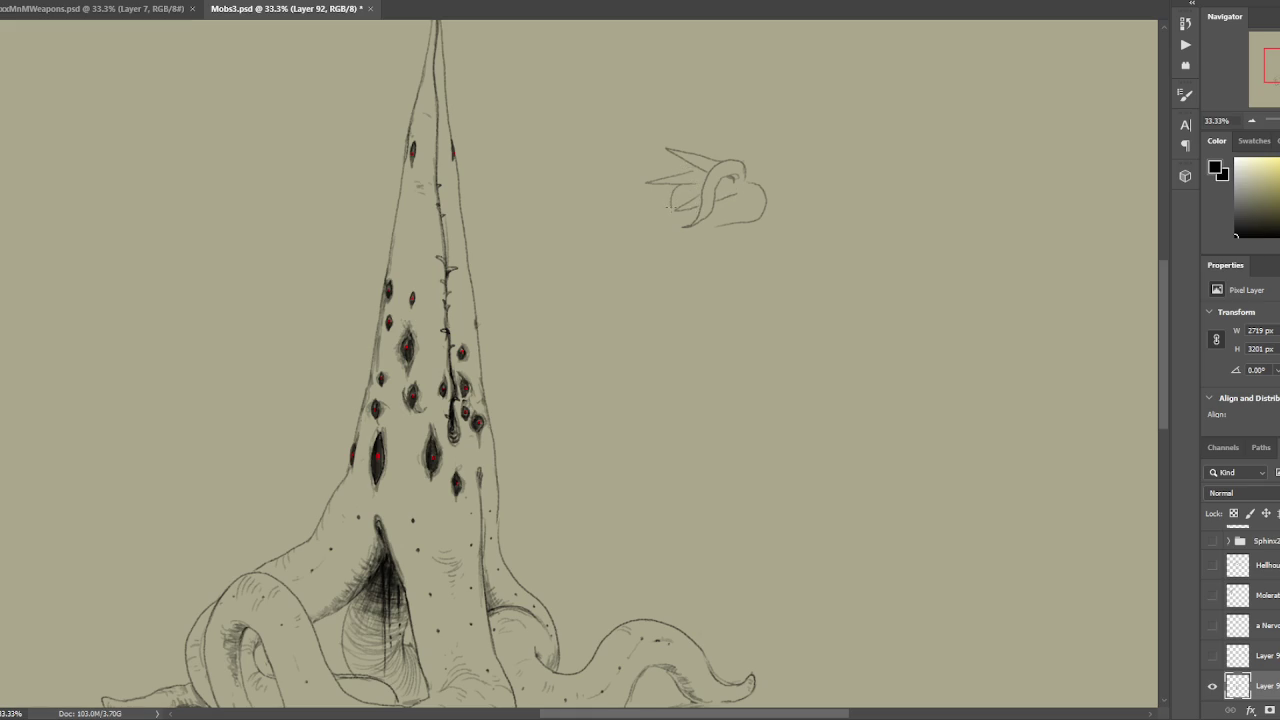
Try a tail stroke on the small sketch, drop it, and add a short lower-left stroke.
drag(657, 216, 645, 232)
key(ctrl+z)
key(ctrl+z)
drag(670, 224, 678, 226)
Lasso-delete the right-hand part of the small sketch, then darken its wing.
key(l)
drag(770, 180, 760, 198)
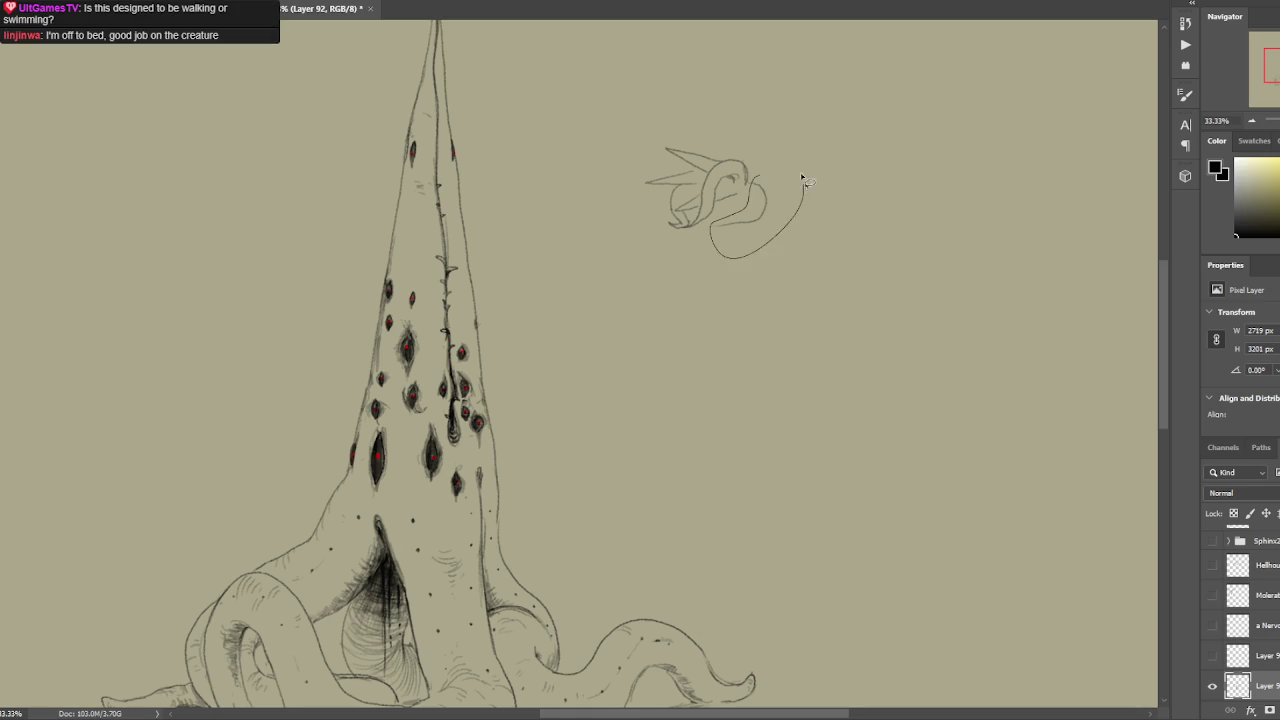
key(Delete)
key(ctrl+d)
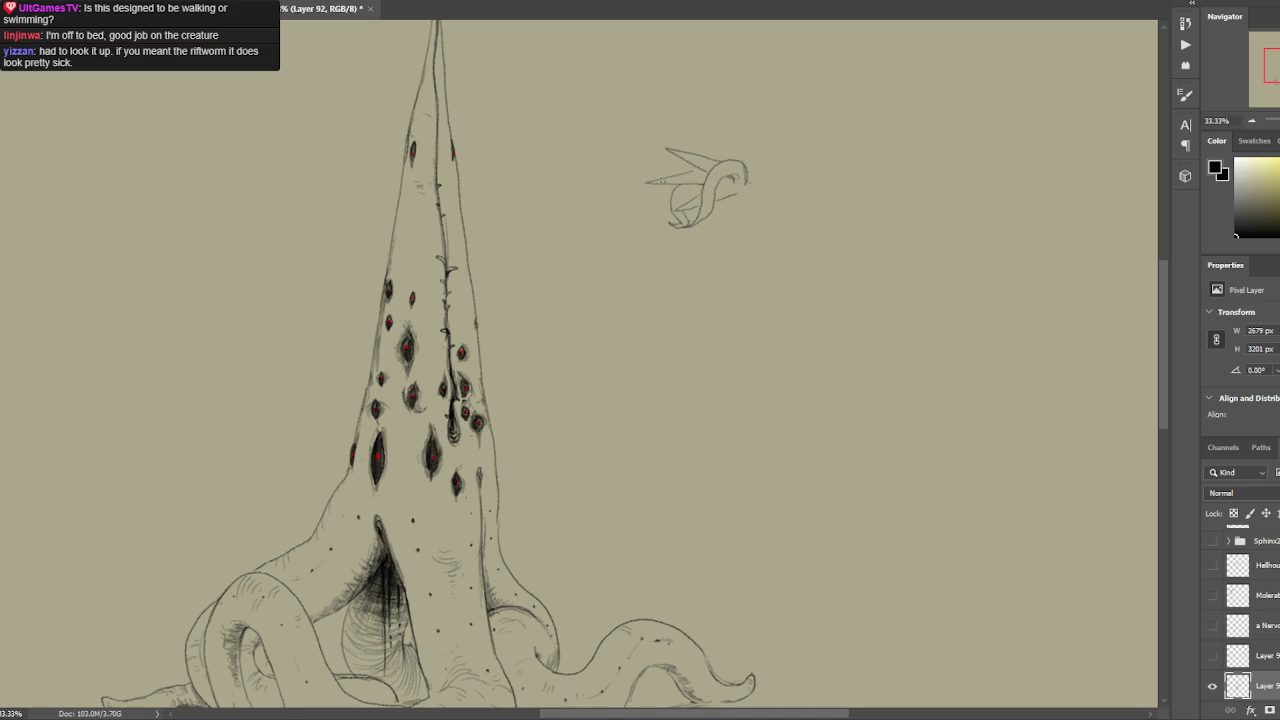
drag(683, 178, 709, 173)
Darken the wing and body lines, retry a flatter proboscis curve, and add a lower-edge contour.
drag(683, 157, 710, 166)
drag(684, 210, 705, 193)
mouse_move(714, 194)
mouse_down()
mouse_move(724, 179)
mouse_move(762, 175)
mouse_move(796, 222)
mouse_up()
key(ctrl+z)
key(ctrl+z)
key(ctrl+z)
key(ctrl+z)
mouse_move(748, 183)
mouse_down()
mouse_move(780, 184)
mouse_move(795, 211)
mouse_move(772, 181)
mouse_move(797, 194)
mouse_move(784, 213)
mouse_move(795, 222)
mouse_up()
key(ctrl+z)
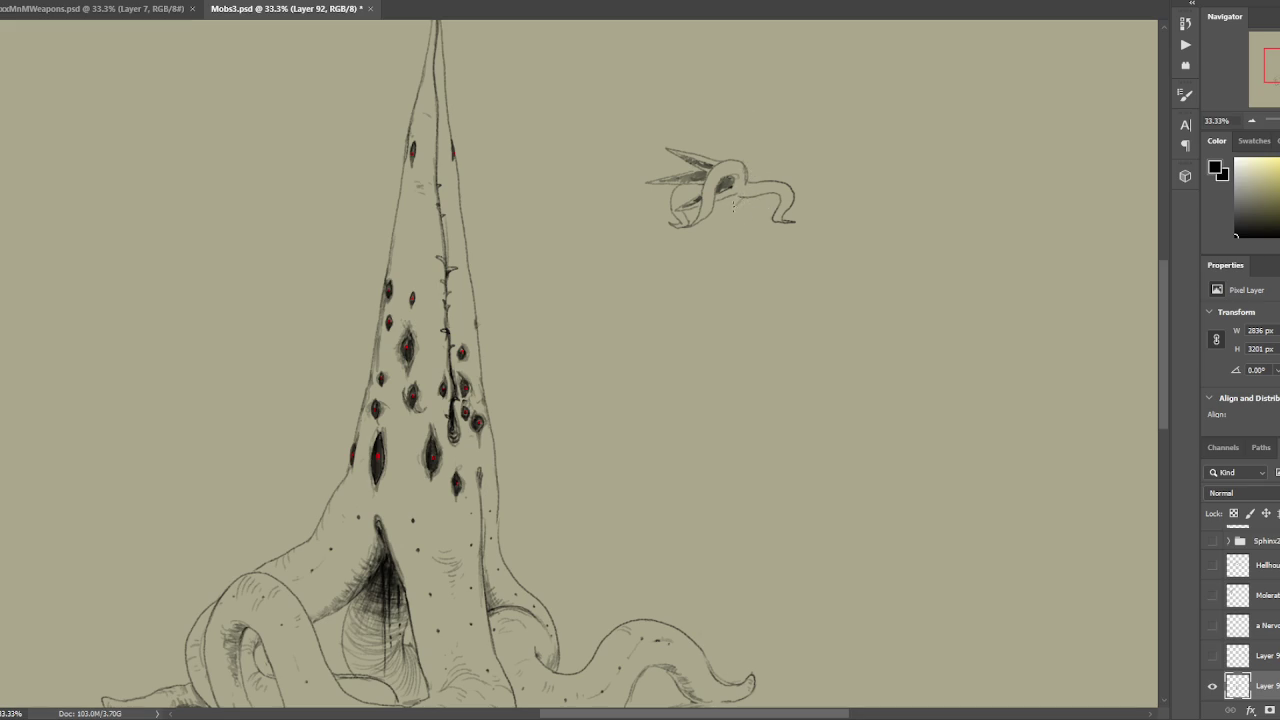
mouse_move(727, 199)
mouse_down()
mouse_move(718, 218)
mouse_move(747, 220)
mouse_up()
Touch up the creature's curl and lasso-delete the old wing strokes.
key(ctrl+z)
mouse_move(732, 200)
mouse_down()
mouse_move(717, 210)
mouse_move(728, 222)
mouse_move(754, 219)
mouse_move(757, 205)
mouse_up()
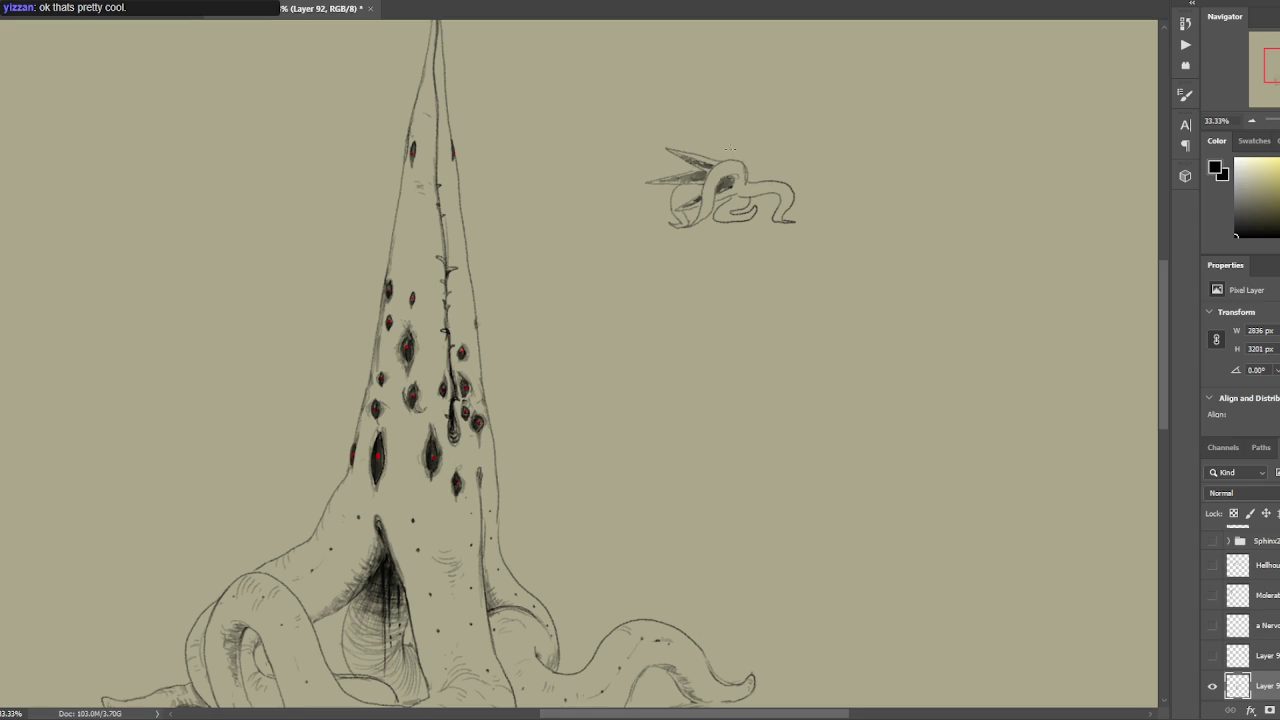
drag(730, 152, 688, 114)
key(Delete)
key(ctrl+d)
key(ctrl+z)
Redraw the wing as a tall pointed spike with wispy strands and small curls in the loop.
mouse_move(733, 157)
mouse_down()
mouse_move(691, 110)
mouse_move(714, 162)
mouse_up()
drag(700, 116, 730, 164)
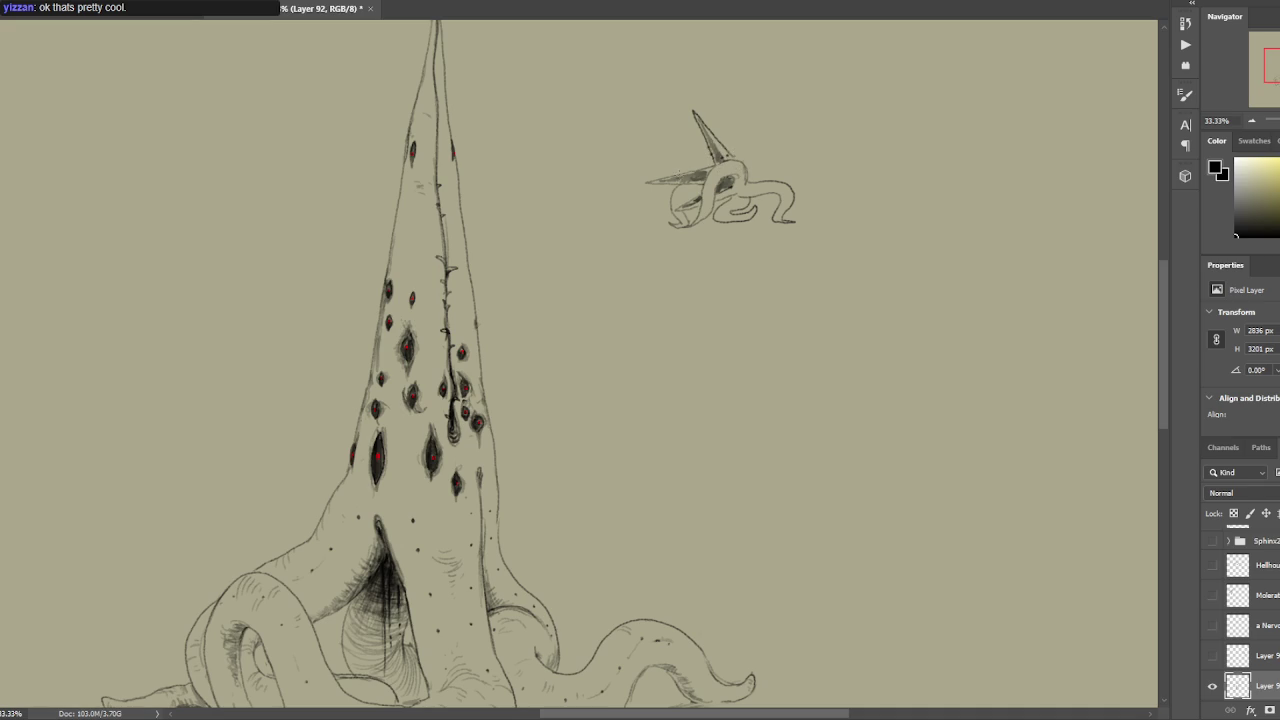
mouse_move(666, 178)
mouse_down()
mouse_move(706, 174)
mouse_move(716, 154)
mouse_move(698, 150)
mouse_move(712, 162)
mouse_move(668, 162)
mouse_move(708, 164)
mouse_up()
drag(704, 168, 658, 138)
key(ctrl+z)
mouse_move(710, 170)
mouse_down()
mouse_move(668, 130)
mouse_move(674, 150)
mouse_move(654, 151)
mouse_up()
key(ctrl+z)
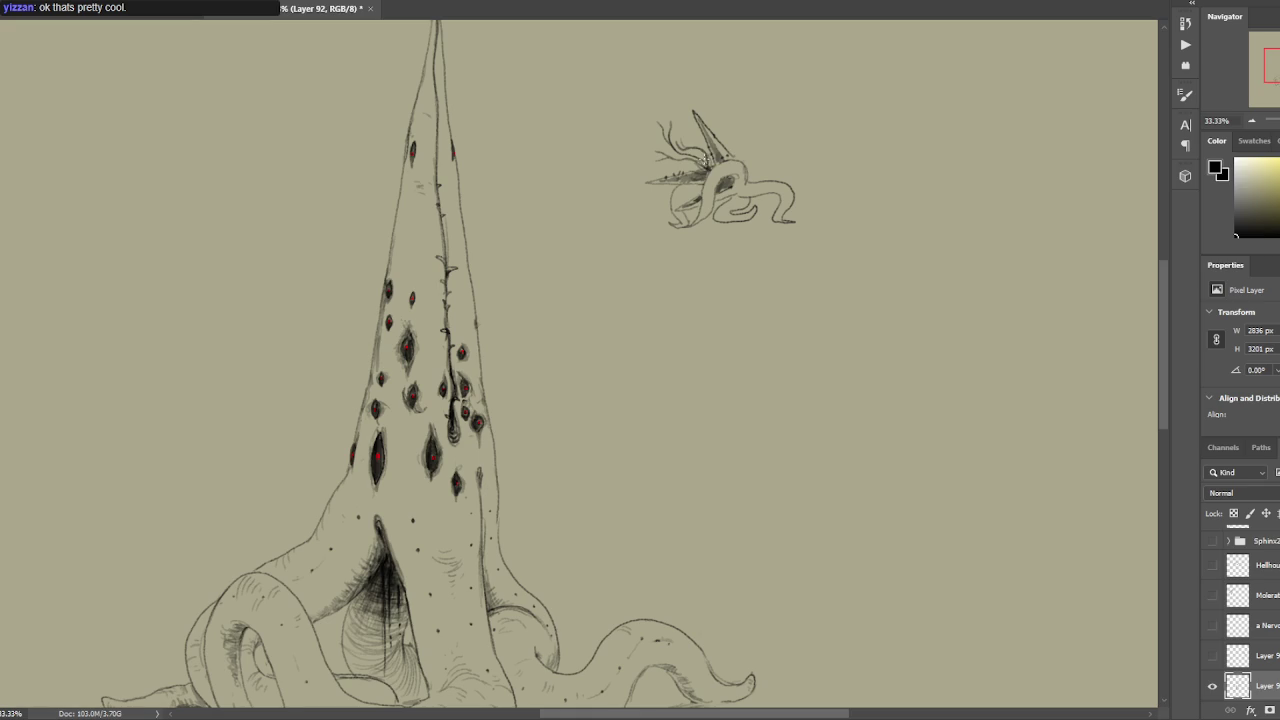
drag(728, 199, 740, 192)
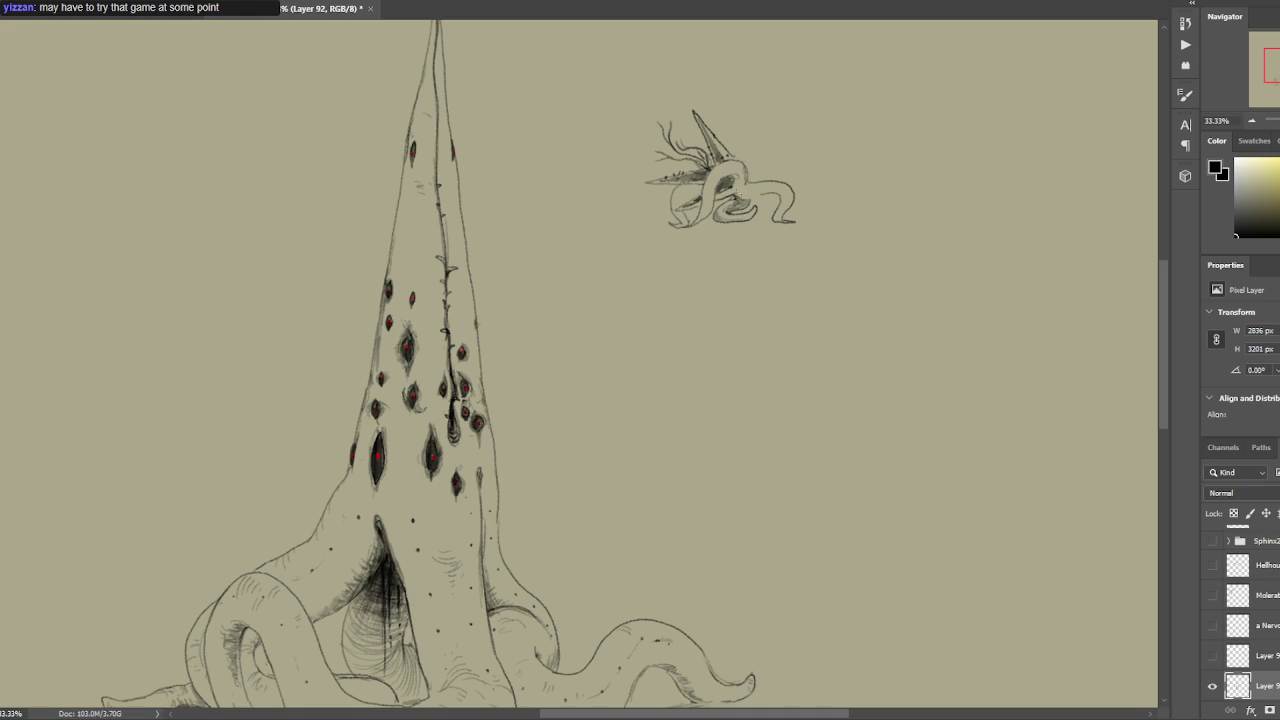
drag(732, 193, 749, 206)
Draw a curve down from the creature's head and add detail strokes to the head curl.
drag(748, 178, 783, 246)
key(ctrl+z)
mouse_move(750, 174)
mouse_down()
mouse_move(775, 198)
mouse_move(745, 218)
mouse_up()
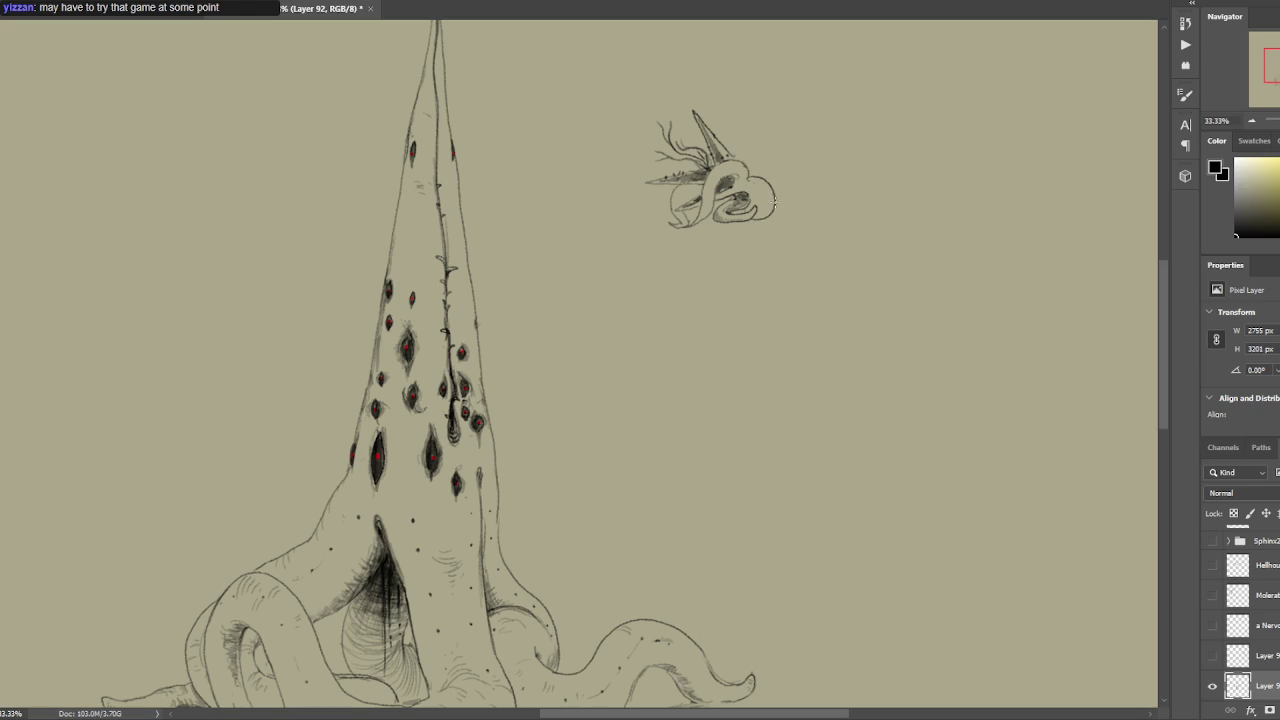
drag(773, 198, 777, 204)
key(ctrl+z)
mouse_move(756, 208)
mouse_down()
mouse_move(766, 194)
mouse_move(748, 196)
mouse_move(768, 214)
mouse_move(724, 184)
mouse_up()
Add dark strokes inside the head and darken the creature's eye, viewing at 50%.
mouse_move(734, 172)
mouse_down()
mouse_move(720, 186)
mouse_move(740, 174)
mouse_up()
mouse_move(736, 180)
mouse_down()
mouse_move(720, 190)
mouse_move(740, 166)
mouse_up()
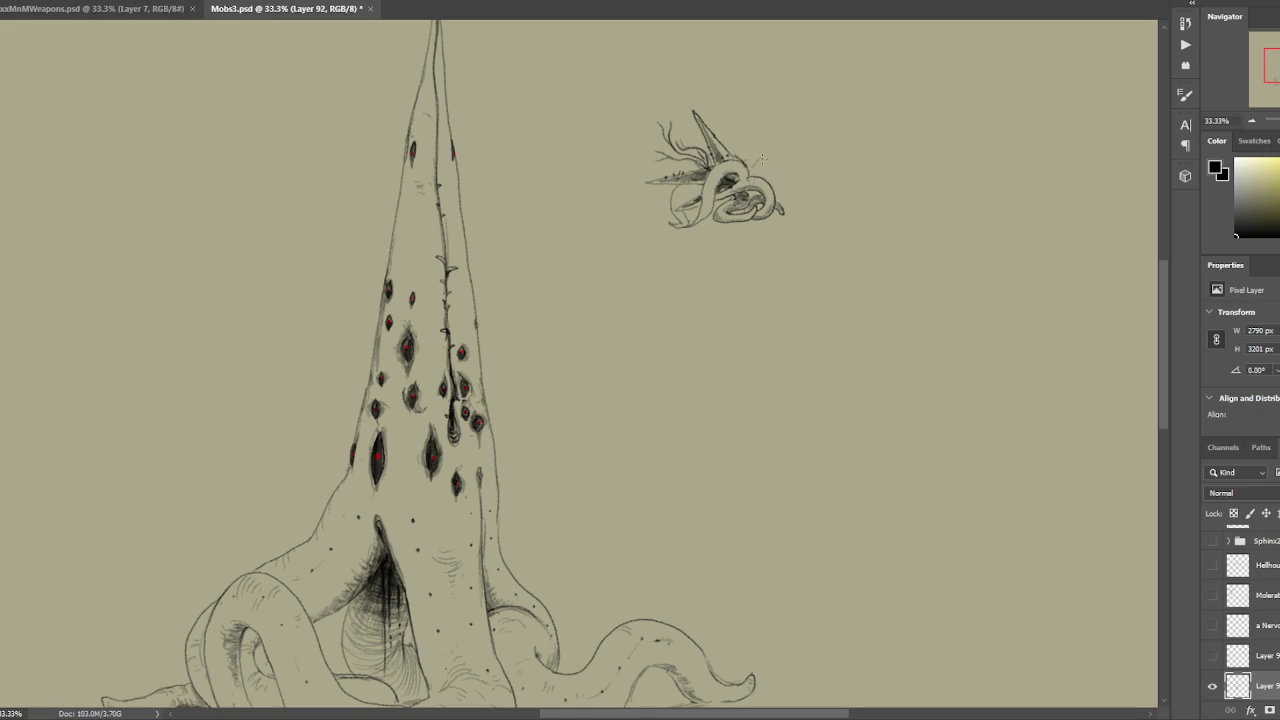
scroll(770, 135, down, 1)
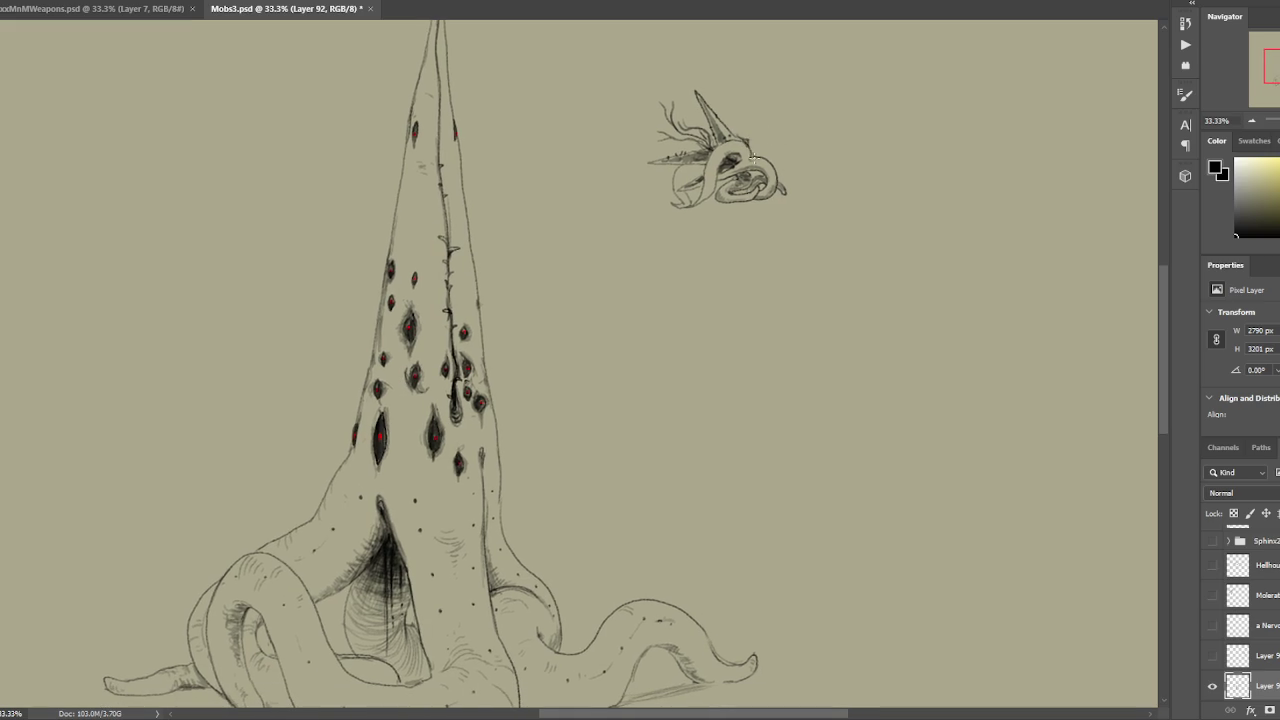
drag(814, 138, 803, 128)
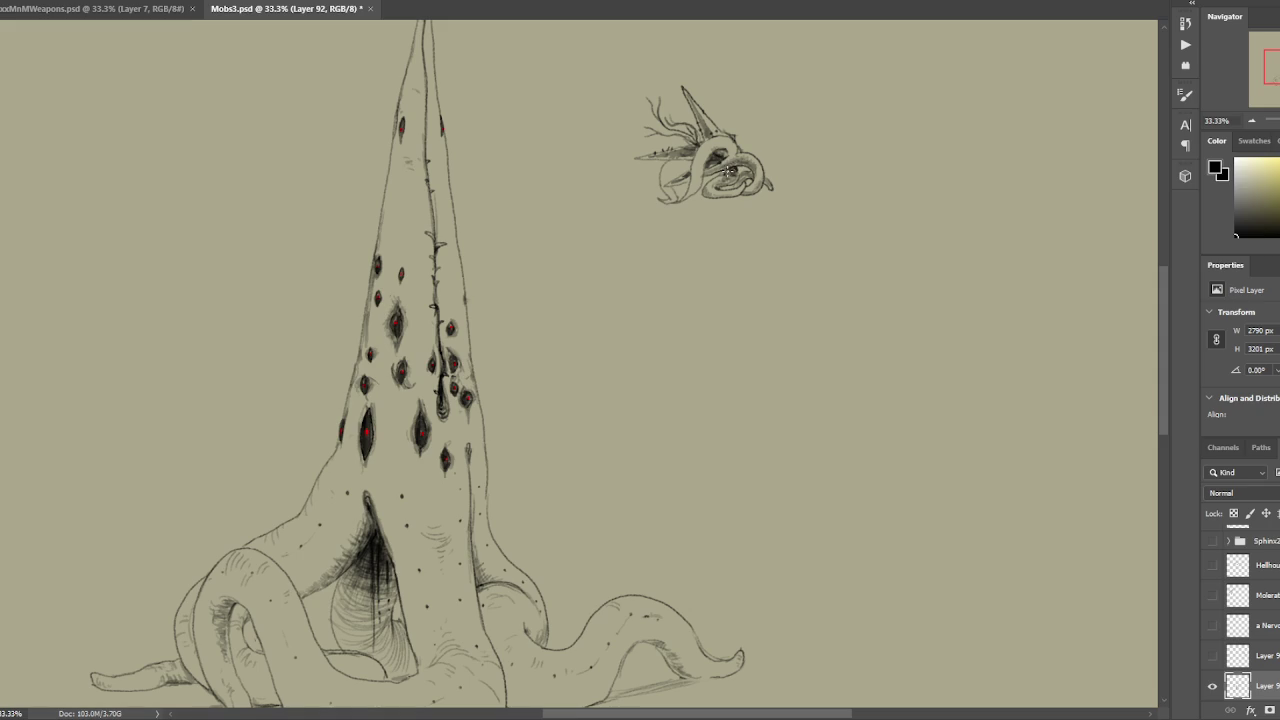
drag(727, 172, 735, 179)
key(ctrl+plus)
Lasso the lower jaw, retry jaw strokes, and settle on a shorter dark jaw-edge line.
drag(753, 199, 736, 240)
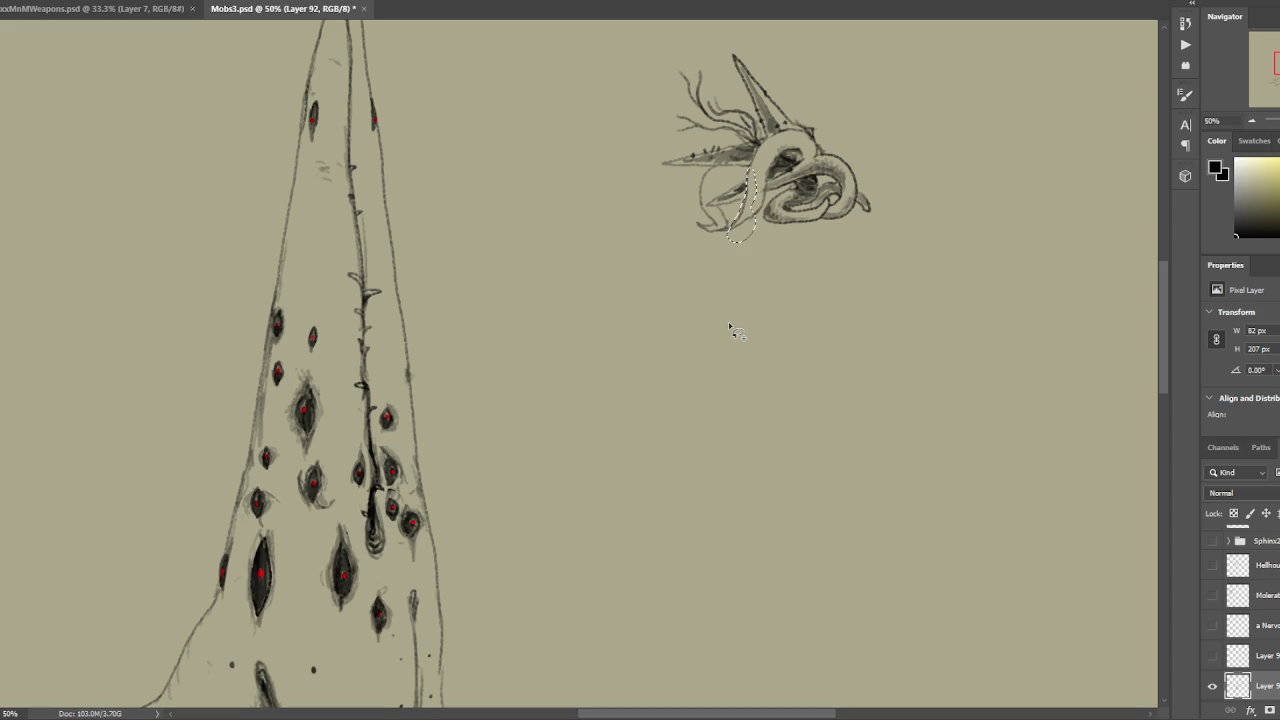
key(ctrl+d)
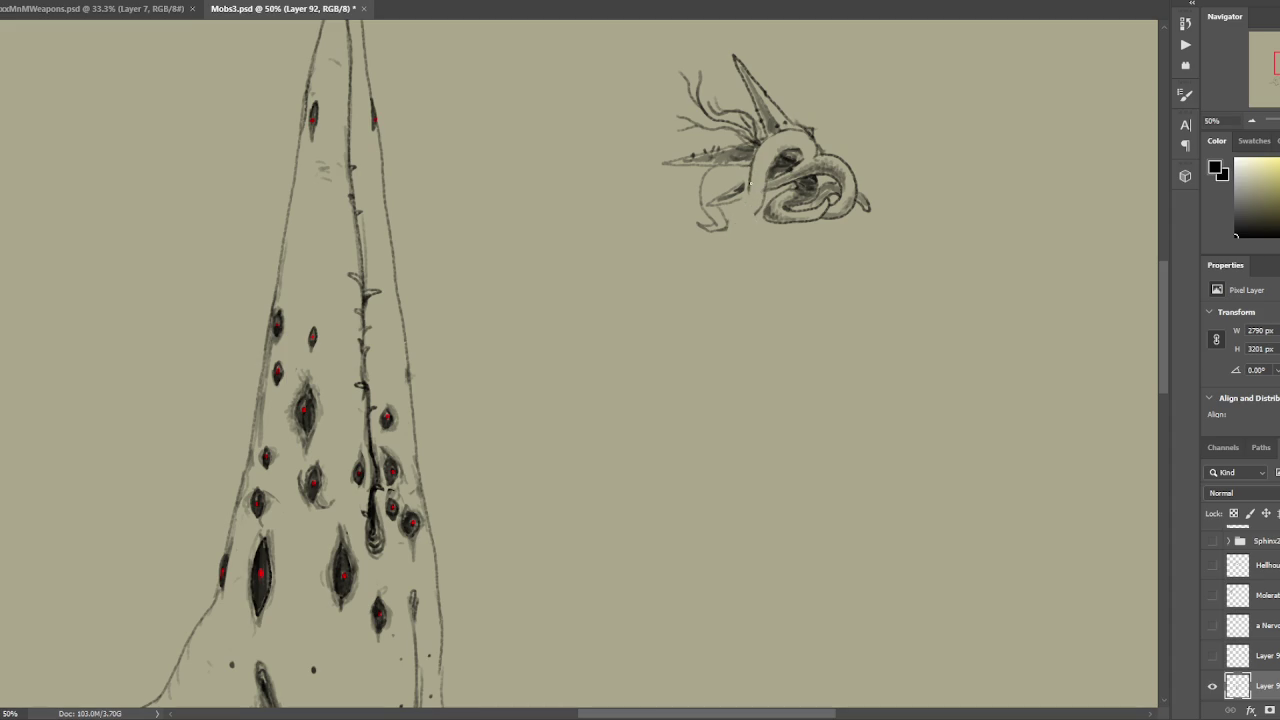
drag(757, 221, 770, 197)
key(ctrl+z)
key(ctrl+z)
key(ctrl+shift+z)
key(ctrl+shift+z)
key(ctrl+z)
drag(765, 168, 762, 200)
Darken the creature's eye area and add a small dark mark on its head.
click(771, 157)
drag(778, 154, 771, 166)
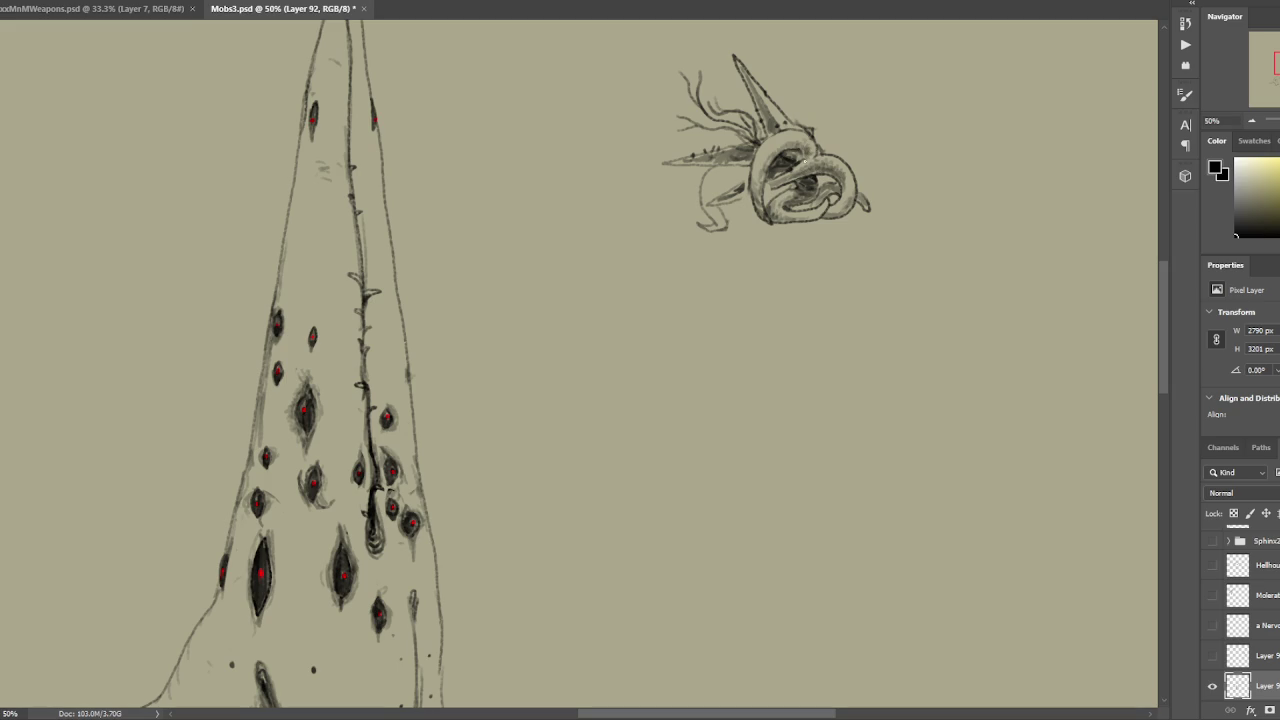
drag(800, 158, 788, 168)
Shade along the creature's horn and left spike with small dark strokes.
drag(770, 118, 756, 90)
mouse_move(712, 159)
mouse_down()
mouse_move(754, 150)
mouse_move(697, 156)
mouse_move(728, 194)
mouse_up()
scroll(712, 213, down, 1)
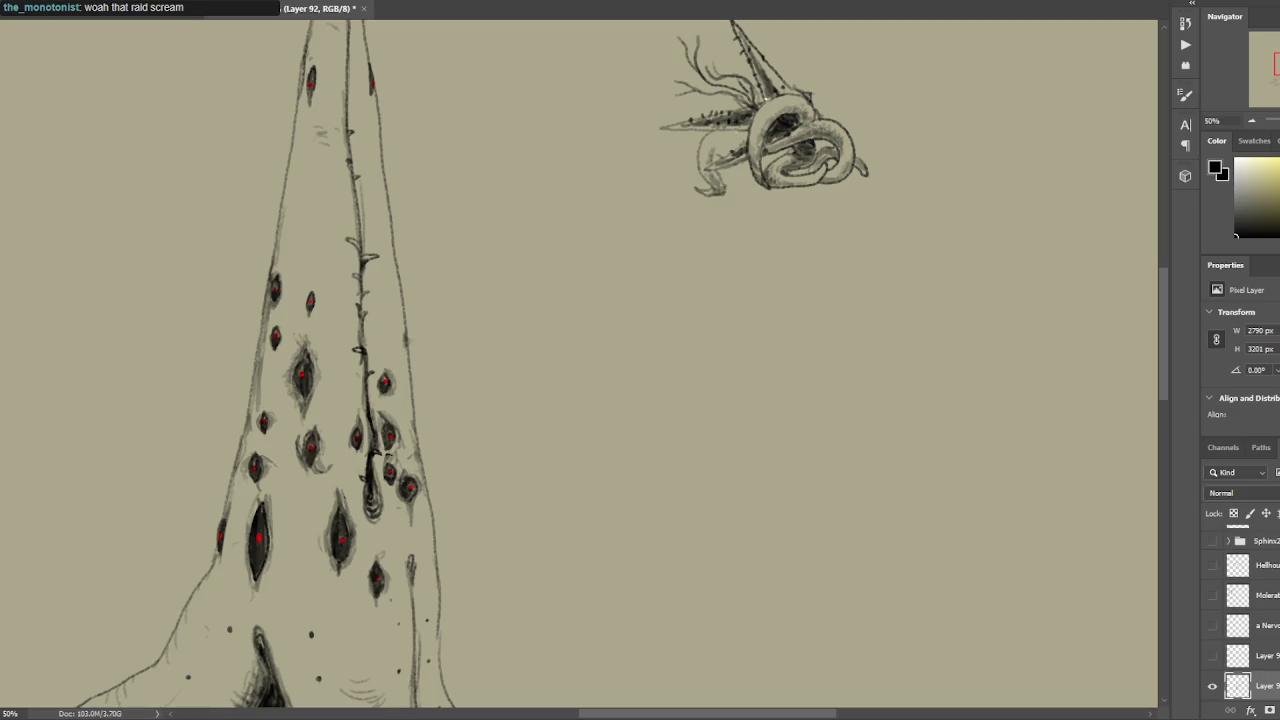
drag(707, 162, 705, 150)
mouse_move(733, 141)
mouse_down()
mouse_move(745, 146)
mouse_move(724, 131)
mouse_up()
drag(736, 133, 725, 141)
Hatch further shading along the creature's horn.
key(ctrl+minus)
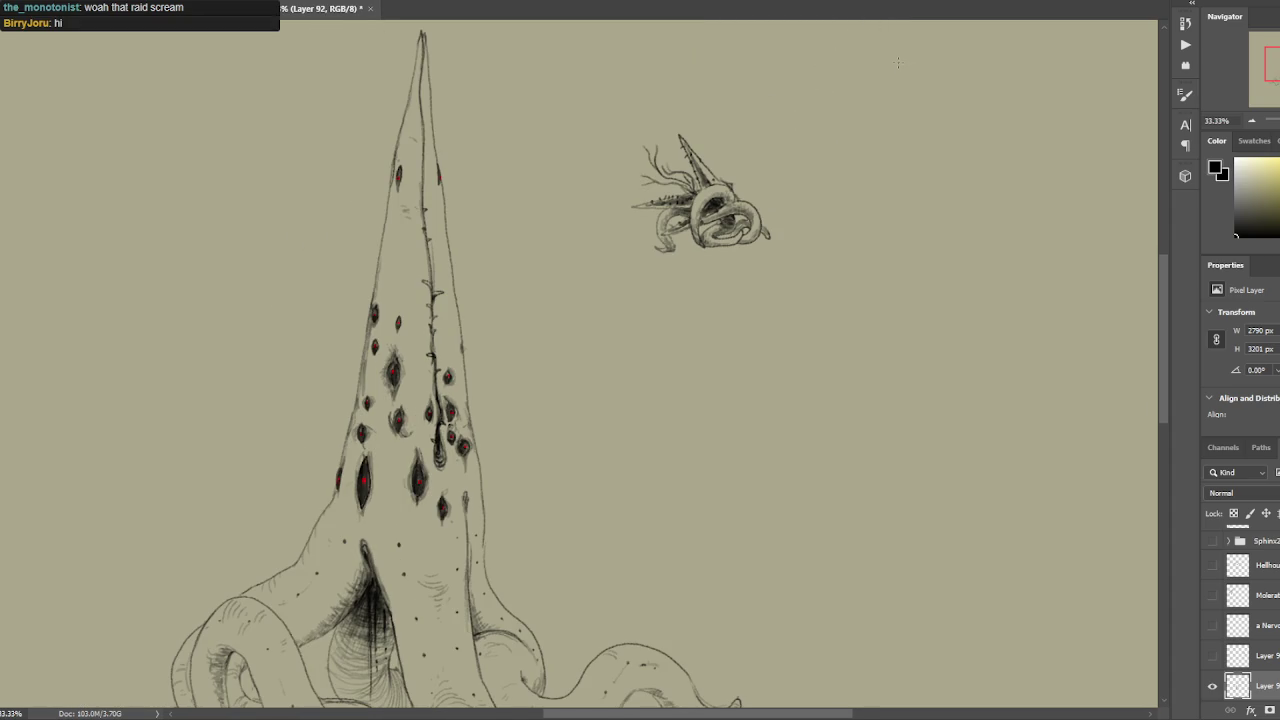
key(ctrl+plus)
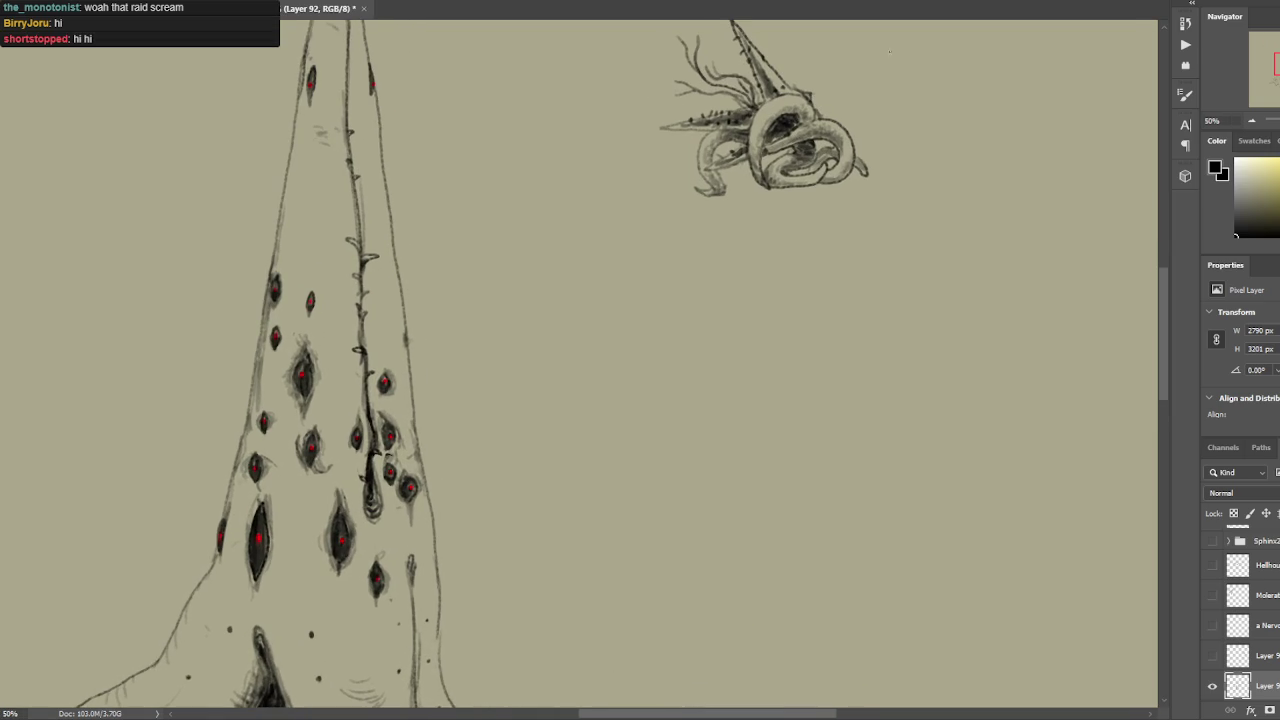
mouse_move(770, 146)
mouse_down()
mouse_move(746, 181)
mouse_move(783, 162)
mouse_up()
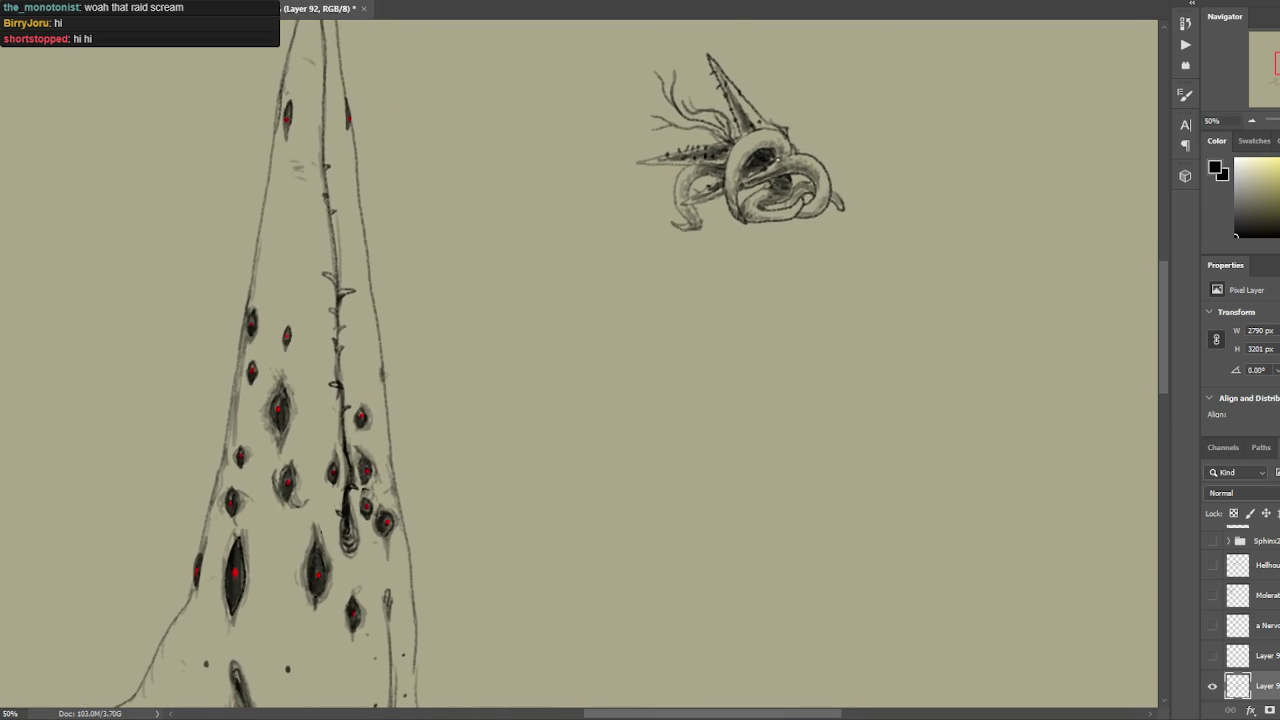
drag(755, 115, 733, 85)
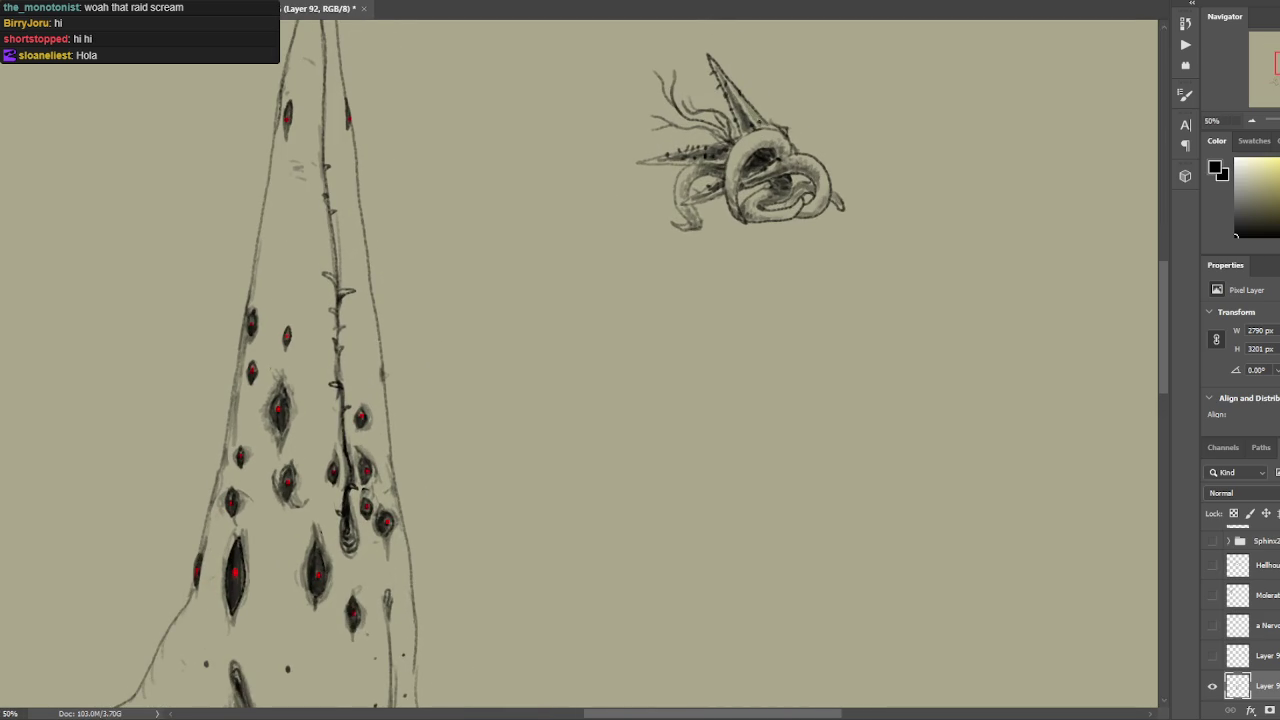
scroll(843, 71, down, 1)
scroll(849, 100, down, 1)
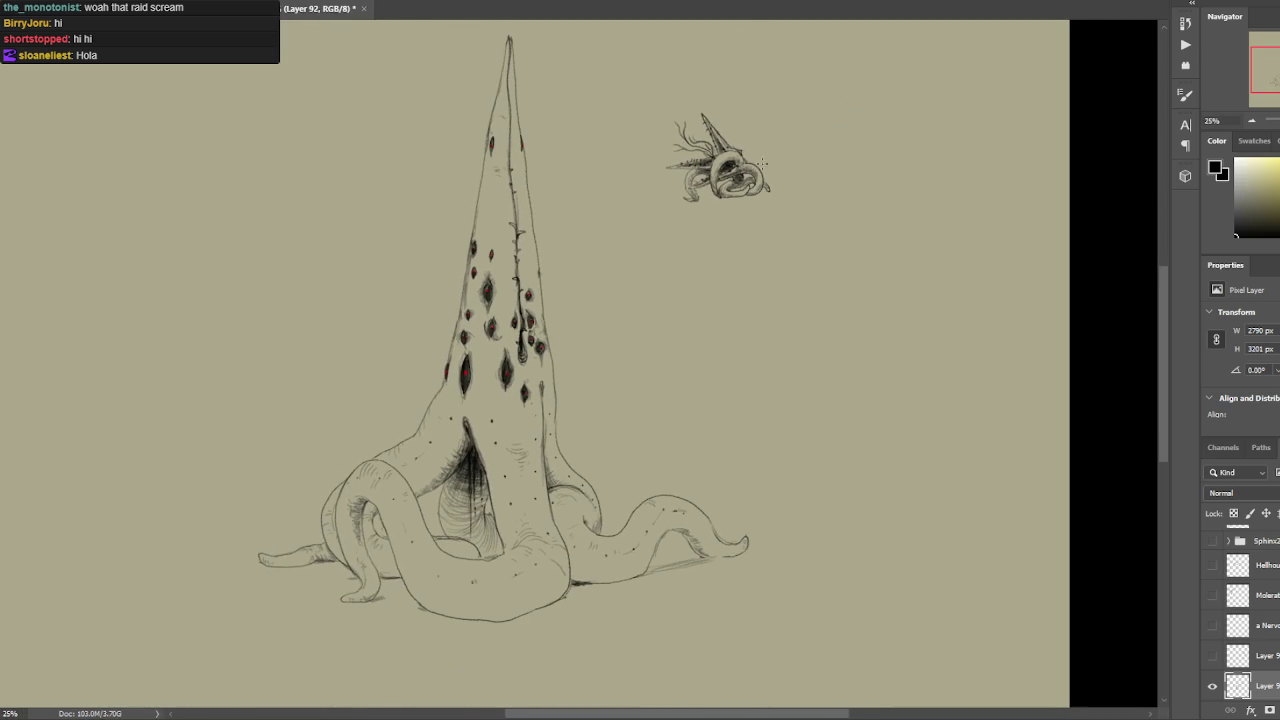
scroll(763, 162, up, 1)
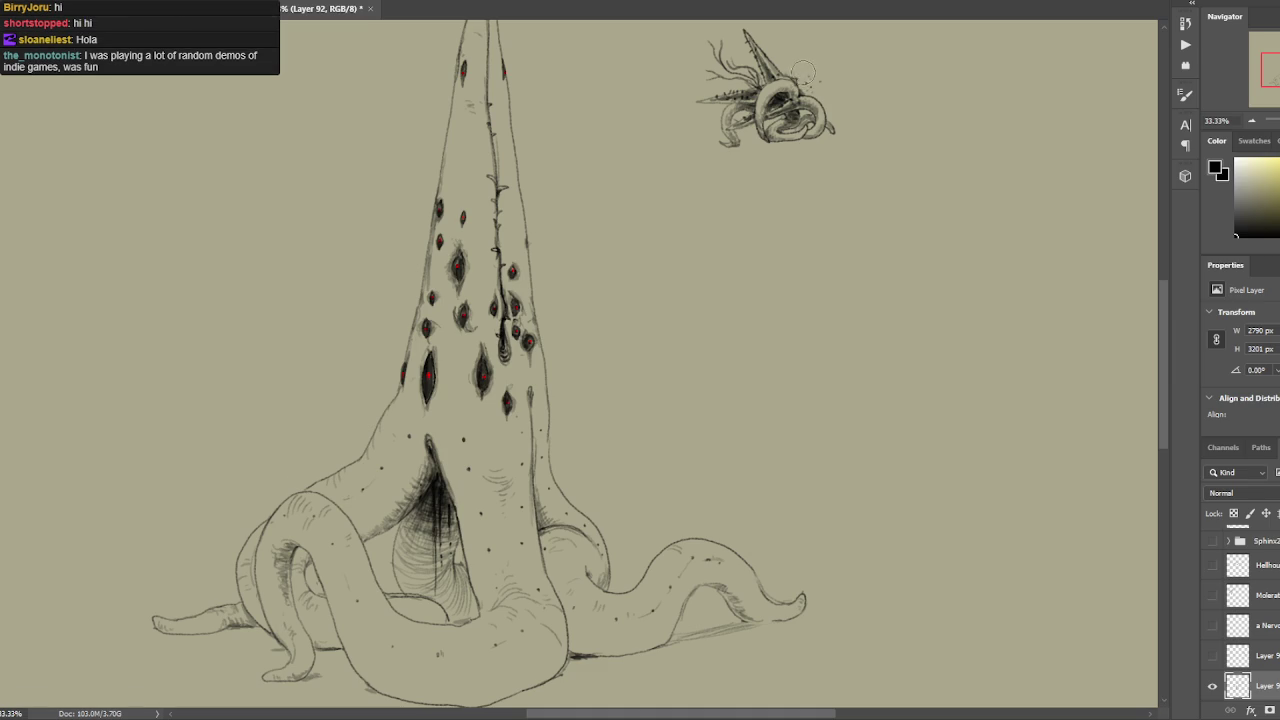
Retry and keep a short dark stroke extending the small creature's antenna.
drag(806, 86, 800, 72)
key(ctrl+d)
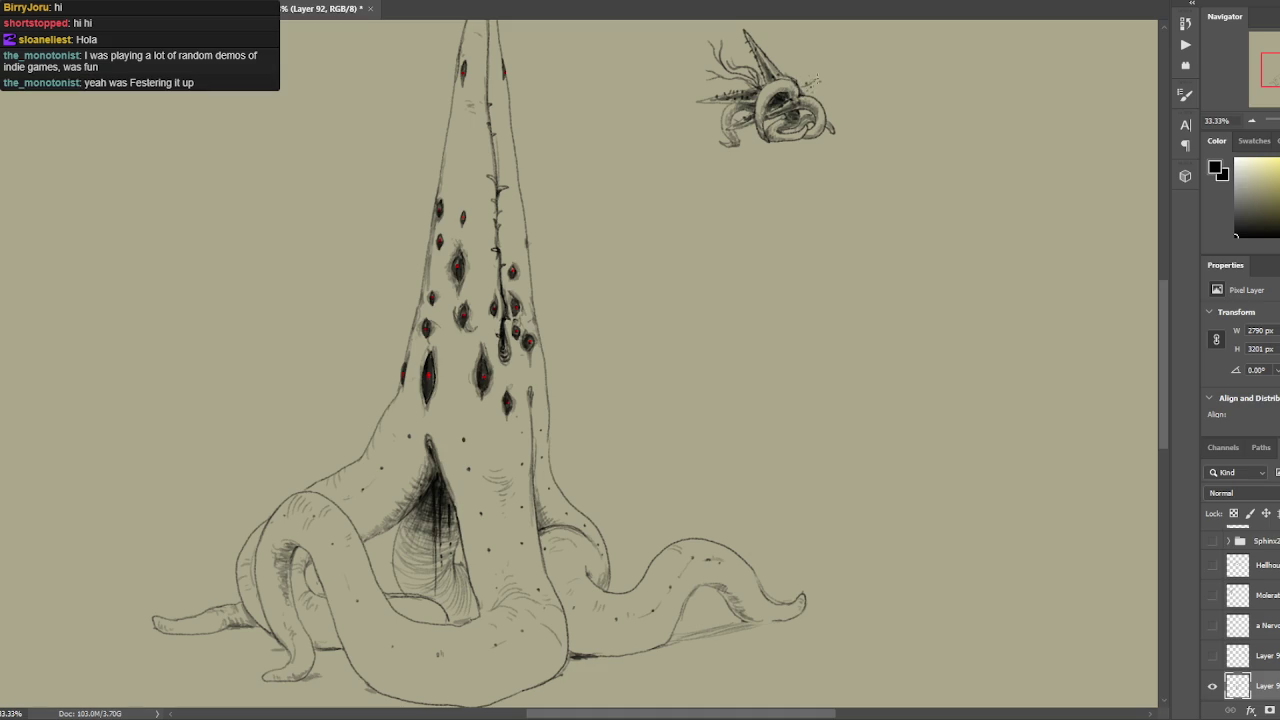
key(ctrl+z)
key(ctrl+shift+z)
mouse_move(814, 92)
mouse_down()
mouse_move(832, 81)
mouse_move(834, 98)
mouse_up()
key(ctrl+minus)
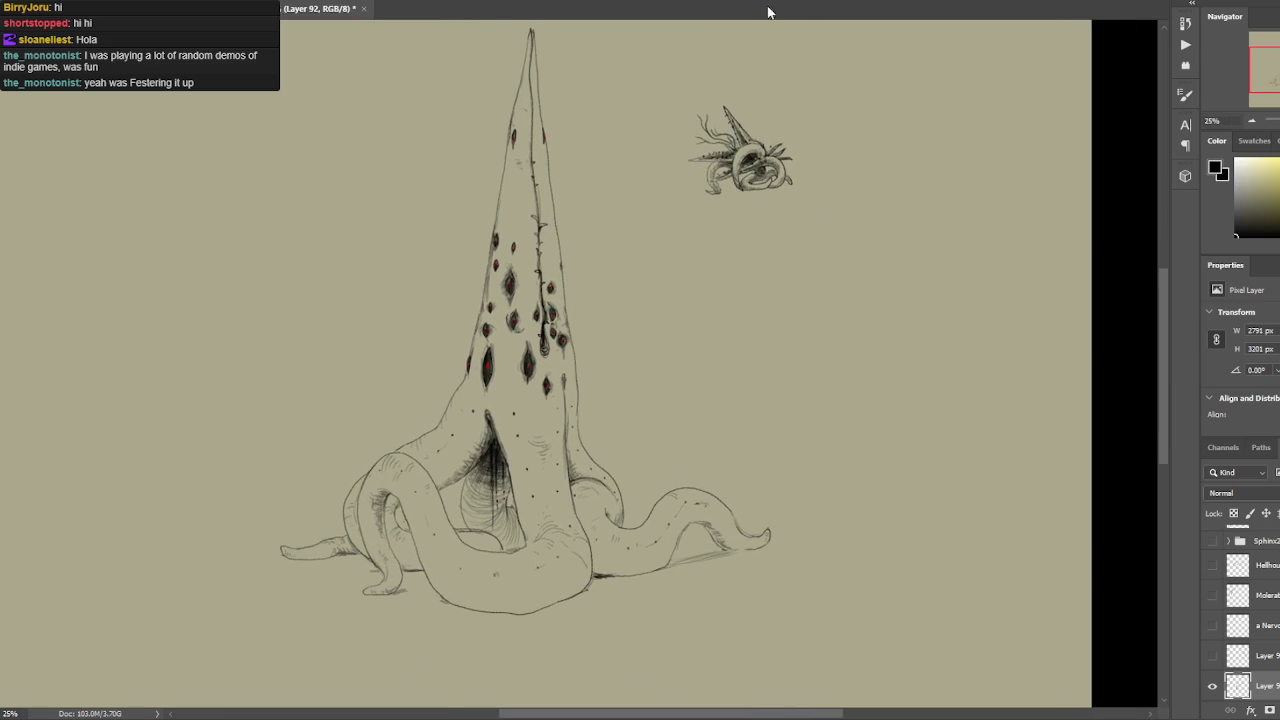
key(ctrl+plus)
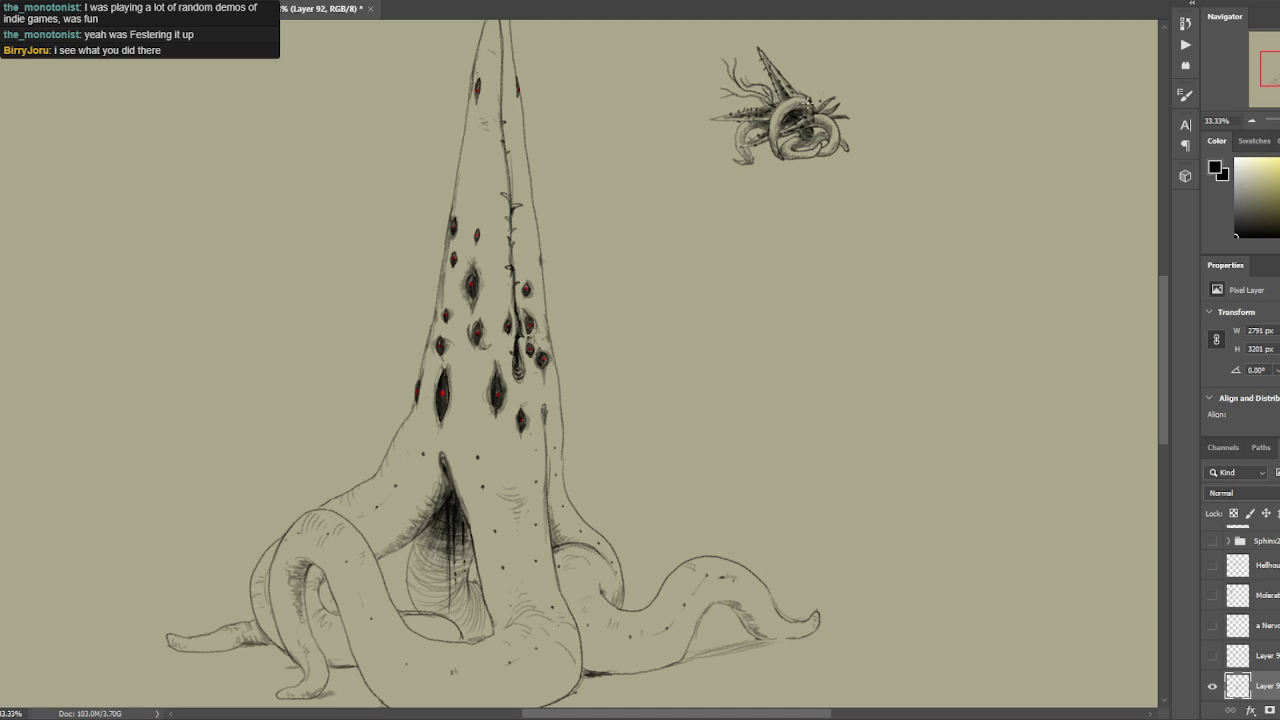
key(ctrl+minus)
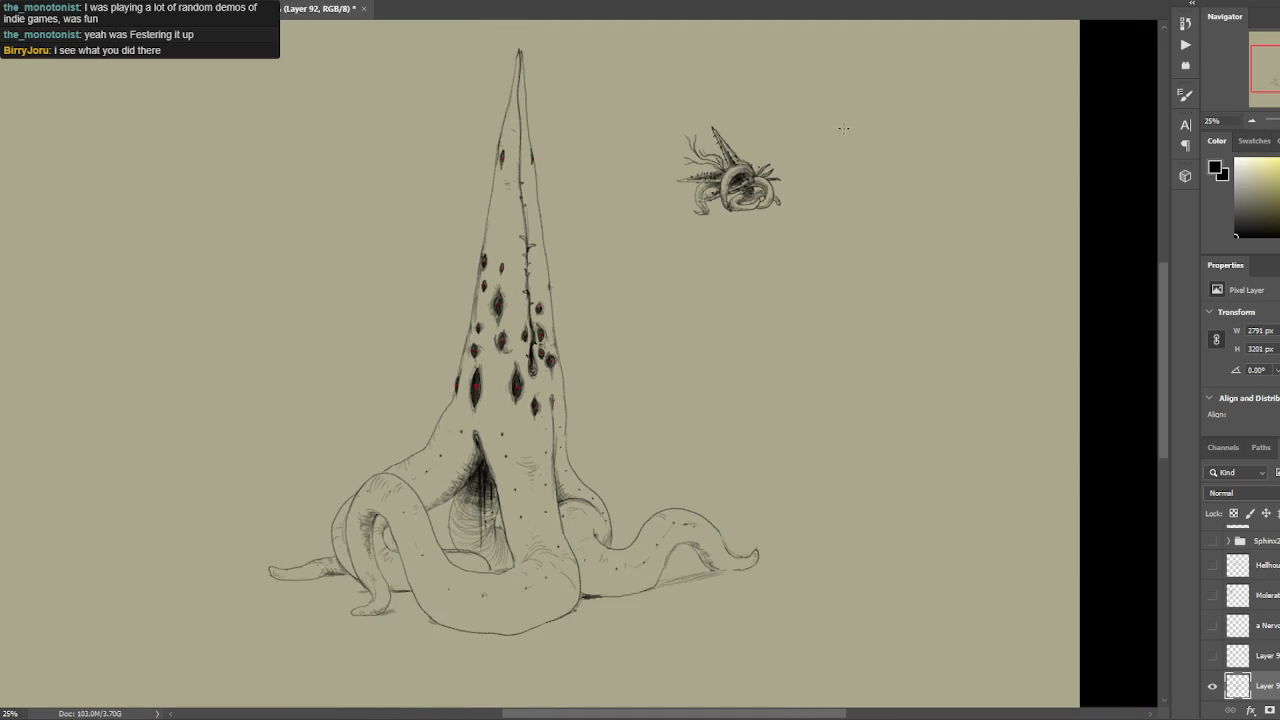
Lasso the small creature, transform it left of the spire creature with a slight tilt, and save.
mouse_move(765, 148)
mouse_down()
mouse_move(851, 123)
mouse_move(903, 171)
mouse_up()
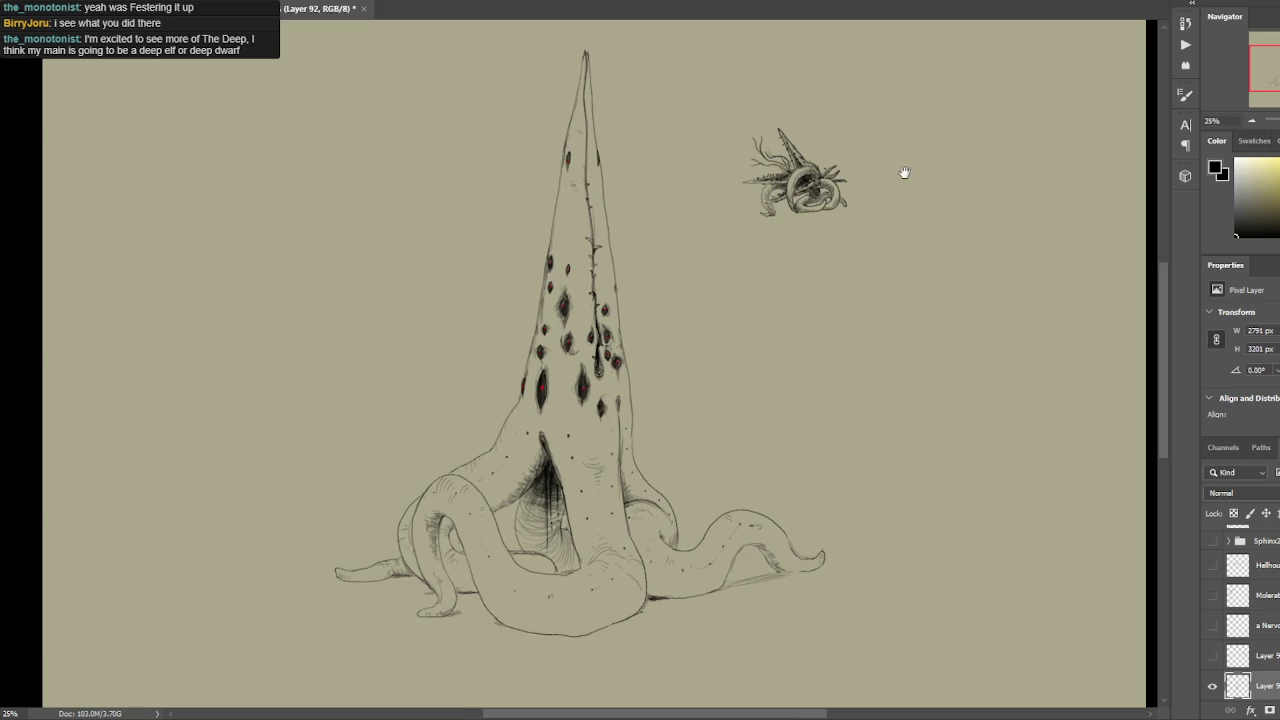
drag(846, 236, 876, 215)
key(ctrl+t)
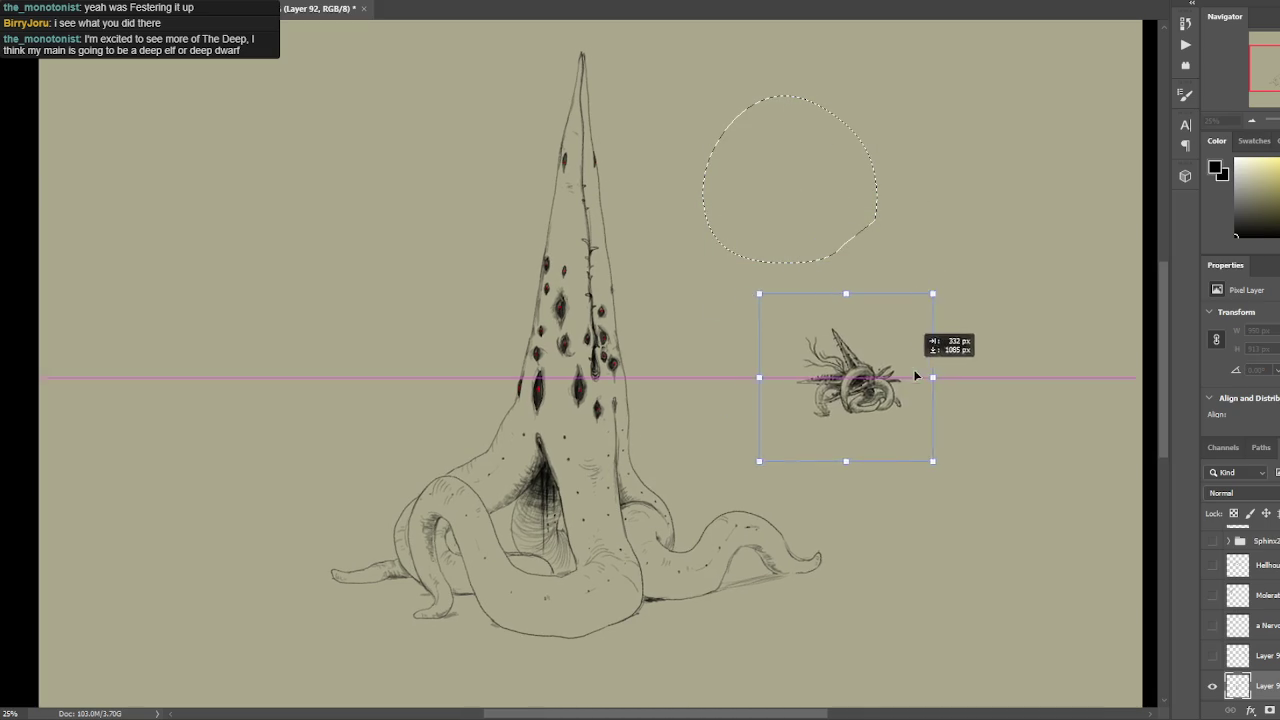
drag(853, 173, 807, 407)
drag(878, 296, 887, 299)
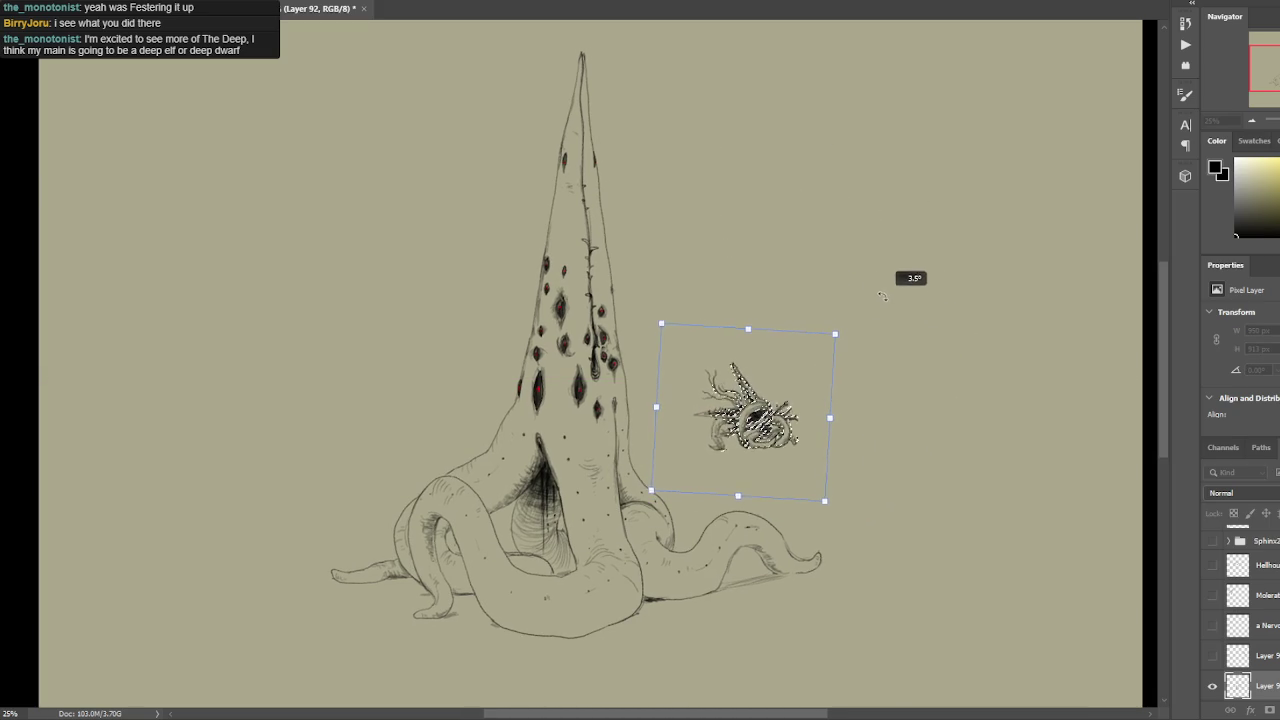
drag(786, 396, 399, 398)
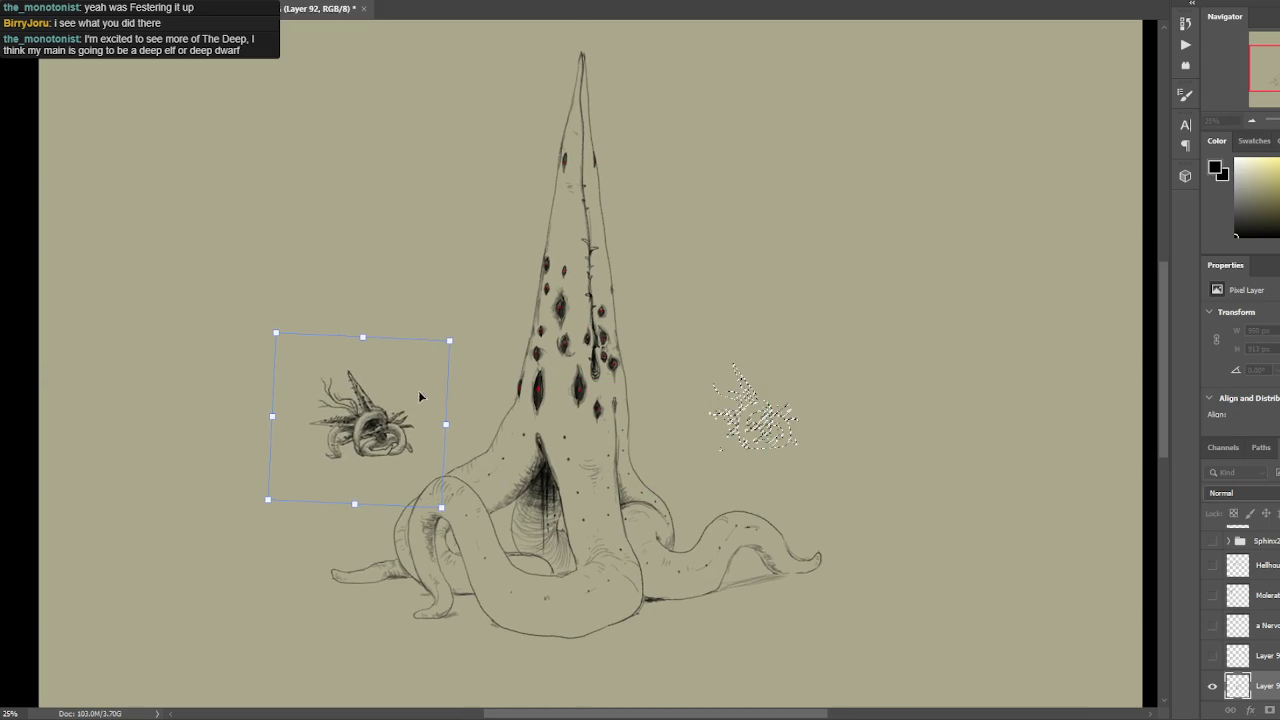
key(Return)
key(ctrl+d)
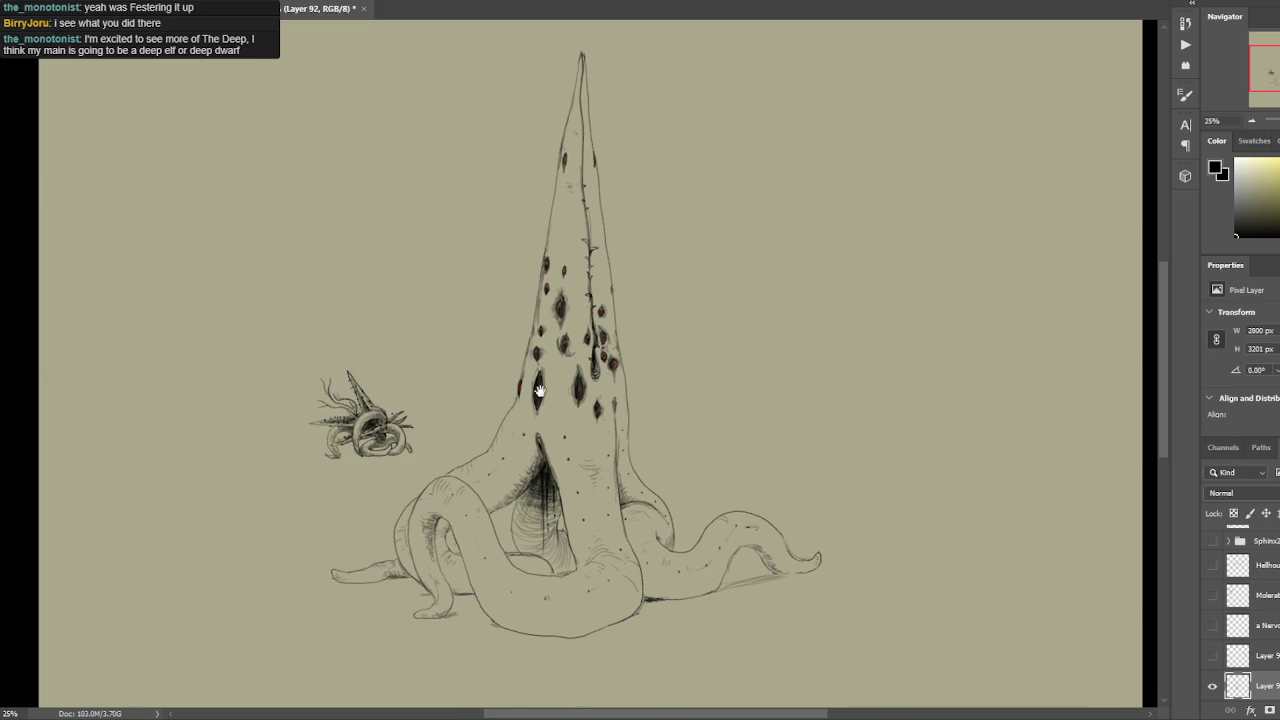
drag(561, 430, 556, 406)
key(ctrl+s)
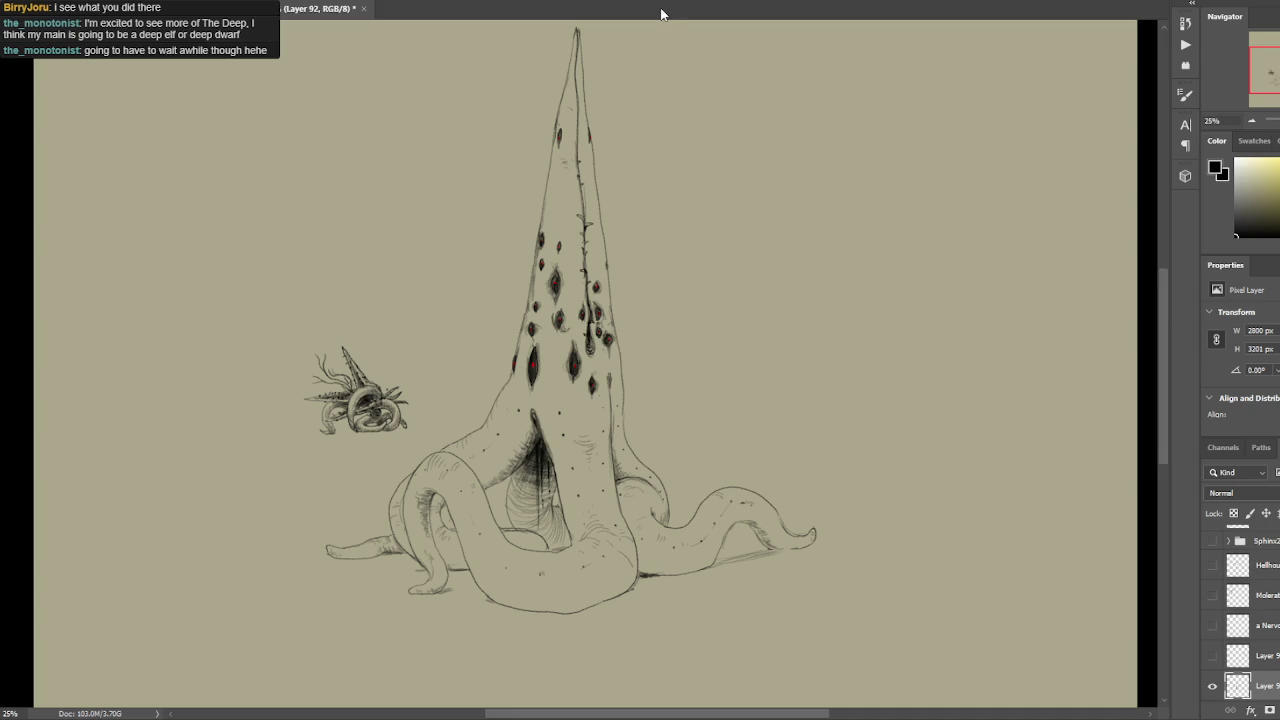
Inspect the eye clusters up close and save Mobs3.psd.
drag(678, 354, 743, 357)
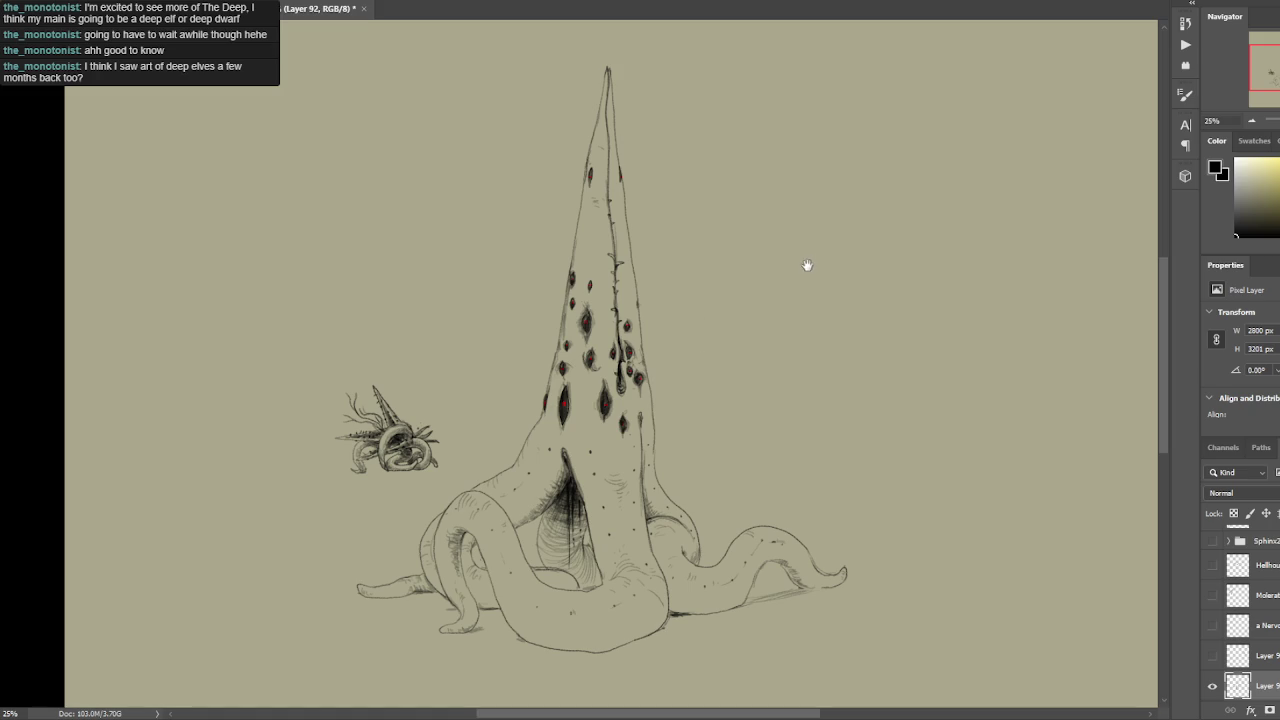
key(ctrl+plus)
key(ctrl+plus)
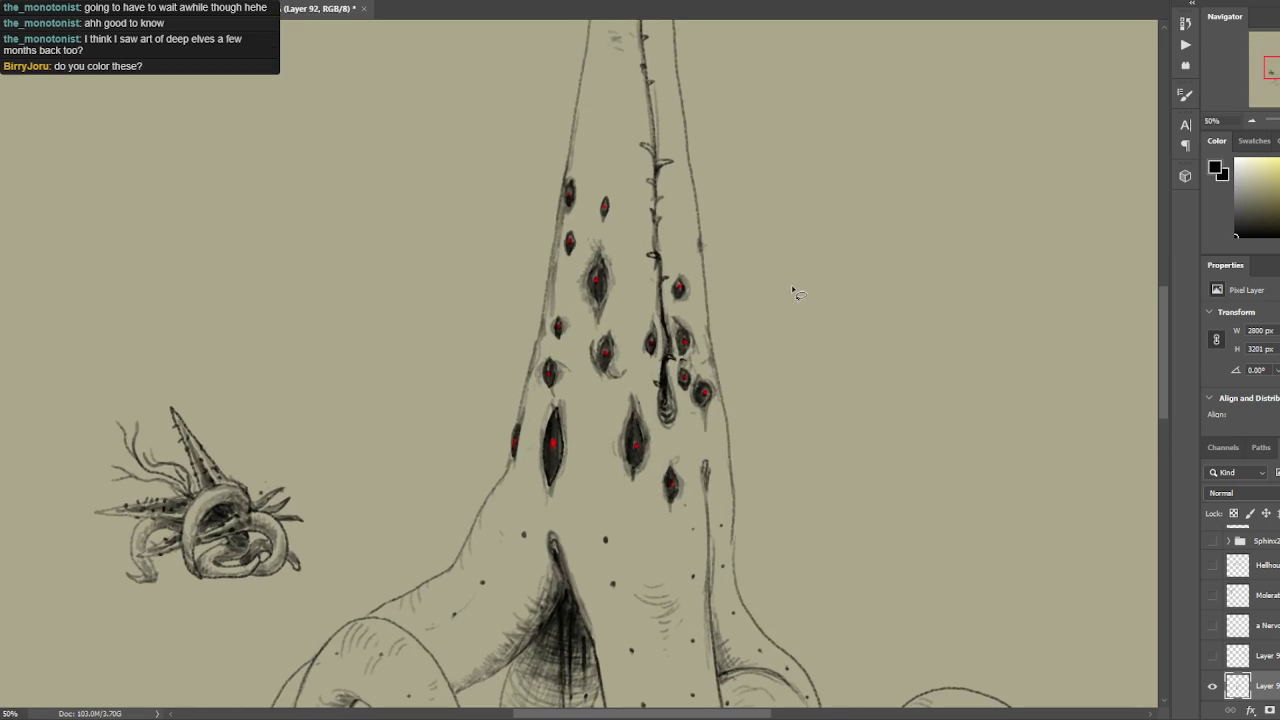
drag(672, 355, 692, 383)
click(703, 463)
key(ctrl+s)
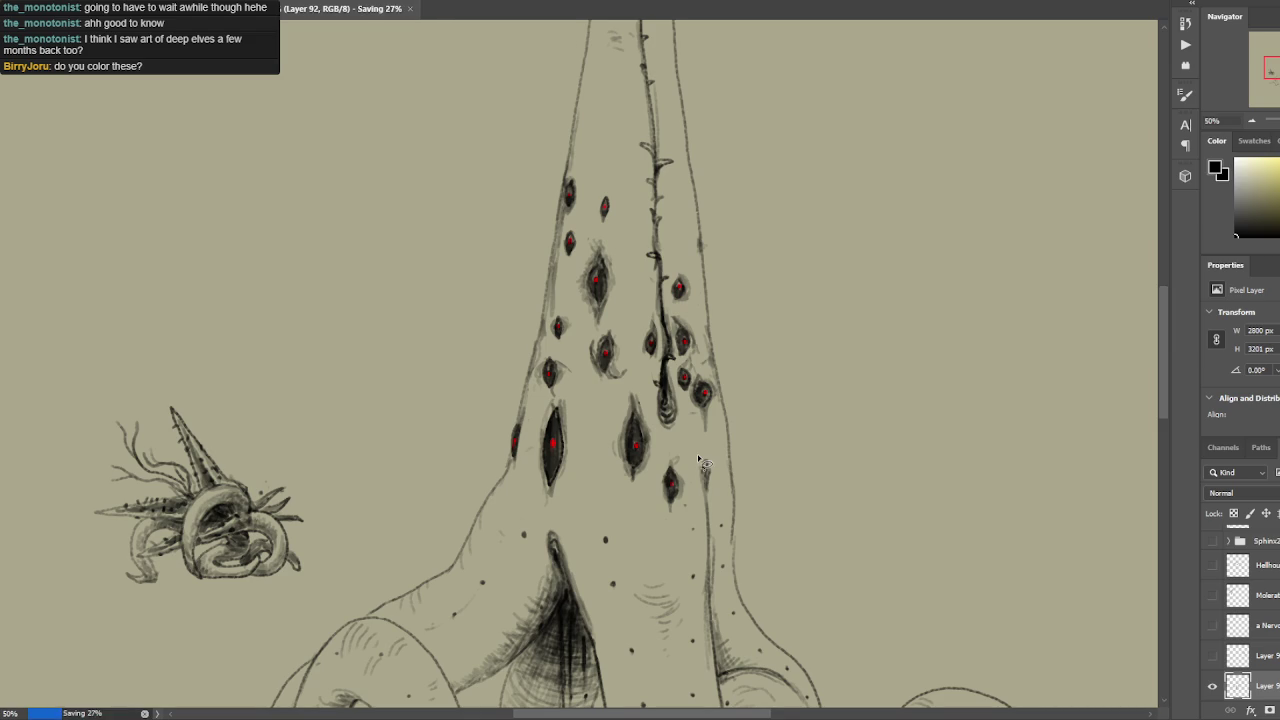
key(ctrl+minus)
key(ctrl+minus)
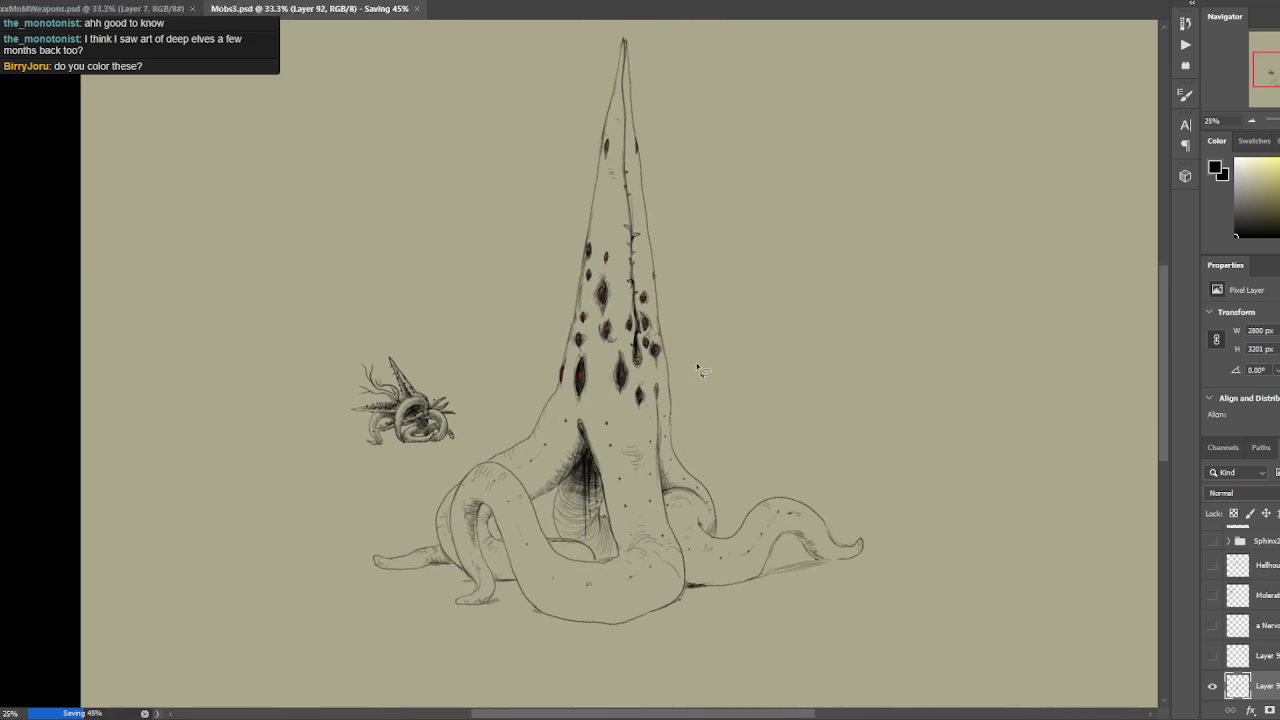
mouse_move(780, 300)
mouse_down()
mouse_move(789, 313)
mouse_move(785, 293)
mouse_up()
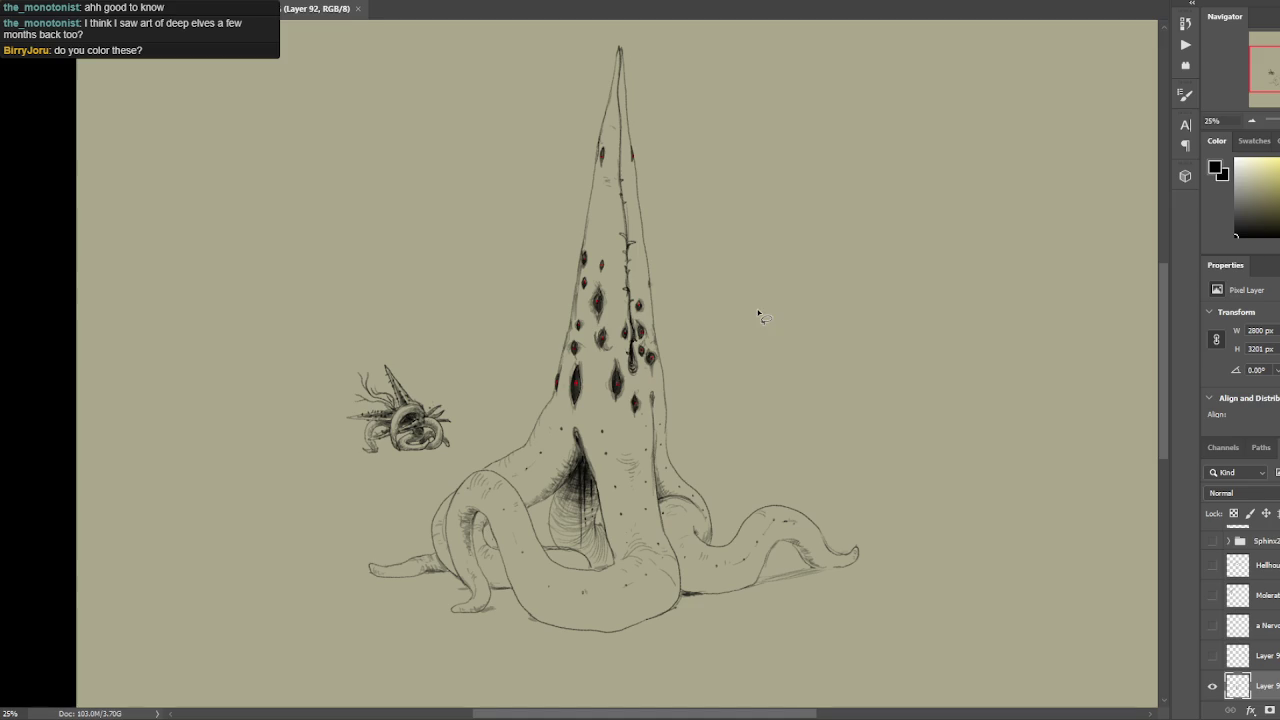
drag(761, 291, 771, 306)
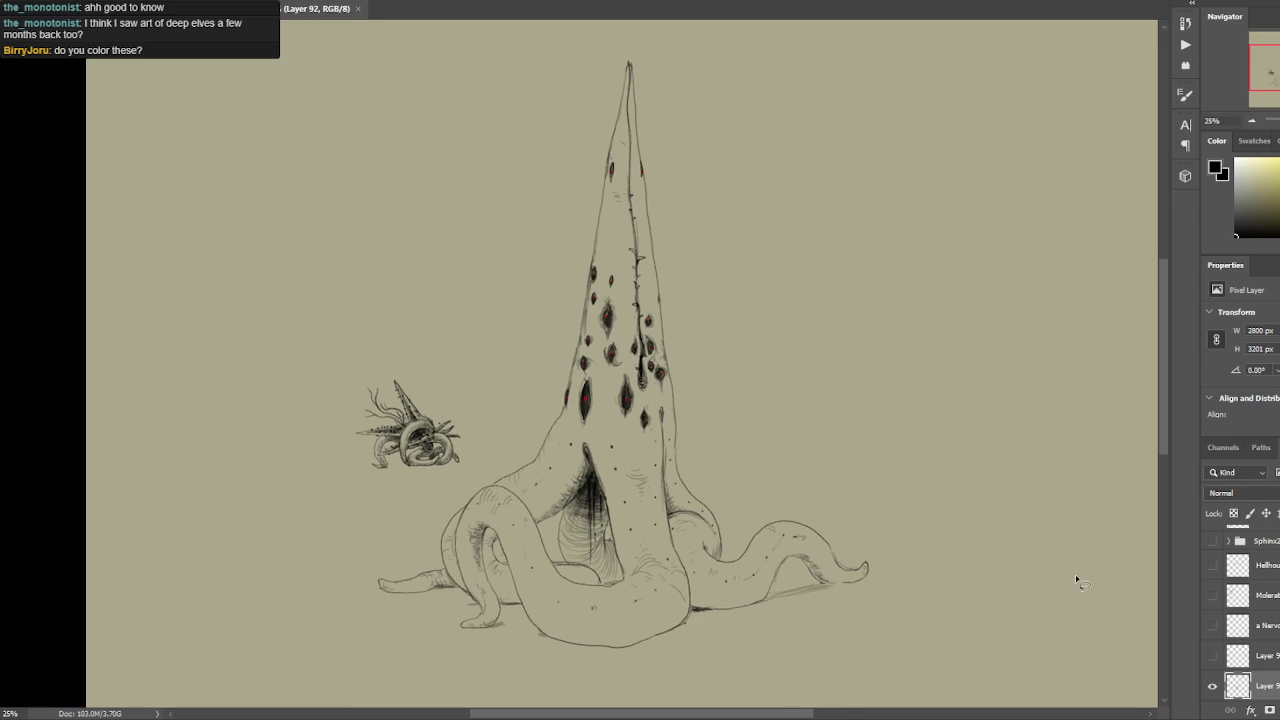
Hide the spire creature layer and preview the brain drawing and mole-rat sketch.
click(1214, 685)
click(1213, 656)
click(1212, 632)
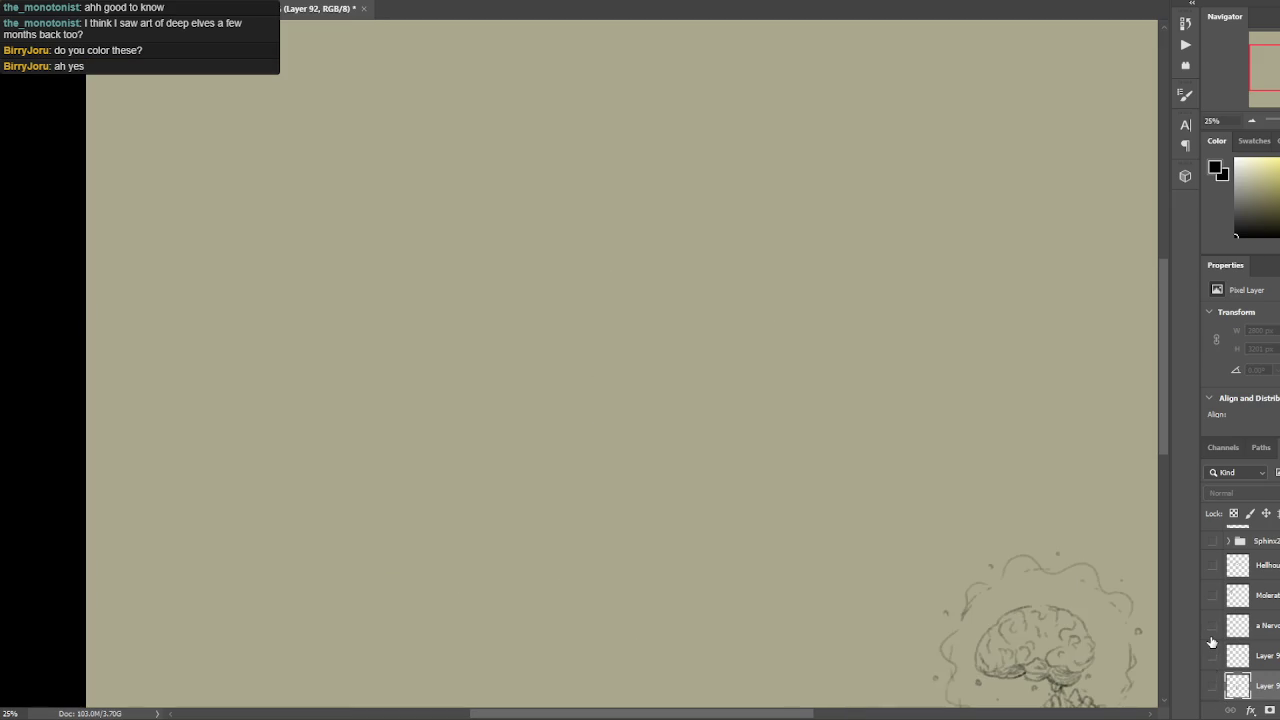
drag(823, 517, 888, 441)
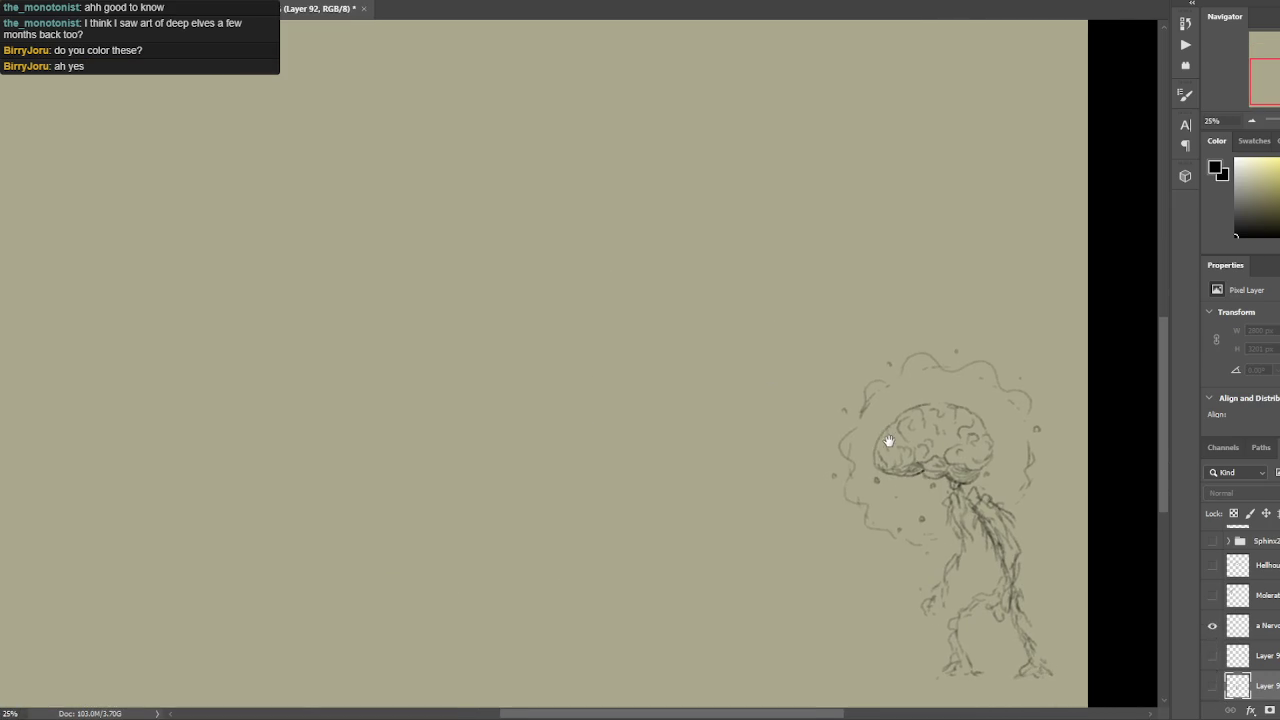
click(1212, 626)
click(1212, 595)
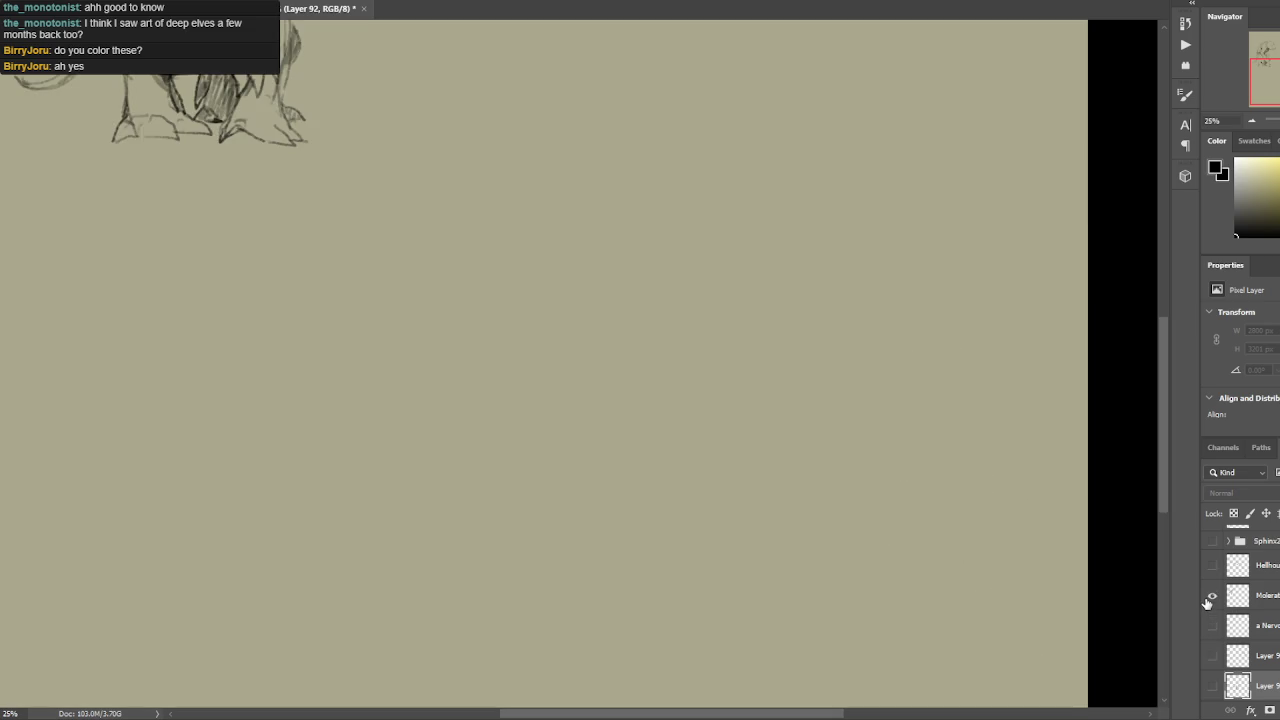
drag(880, 358, 950, 568)
key(ctrl+minus)
key(ctrl+minus)
key(ctrl+plus)
Preview the hellhound and flower creature sketches, hiding each again.
click(1212, 595)
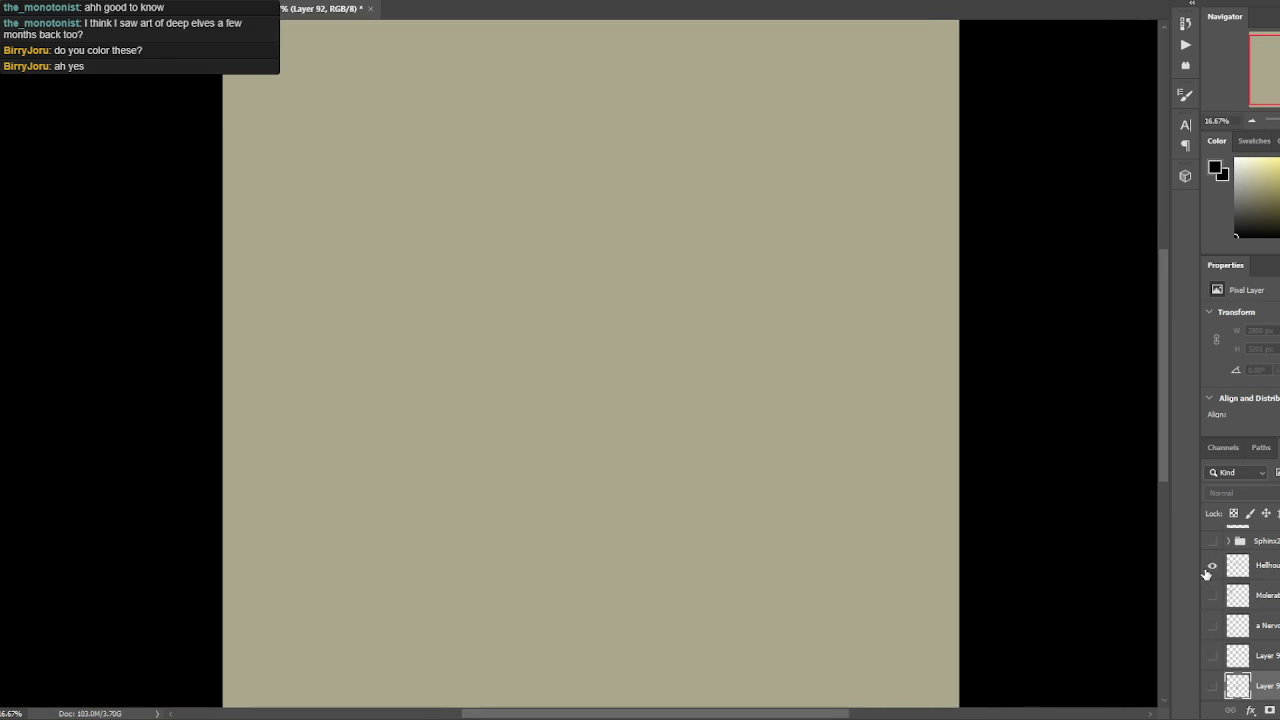
click(1212, 566)
scroll(1210, 578, up, 3)
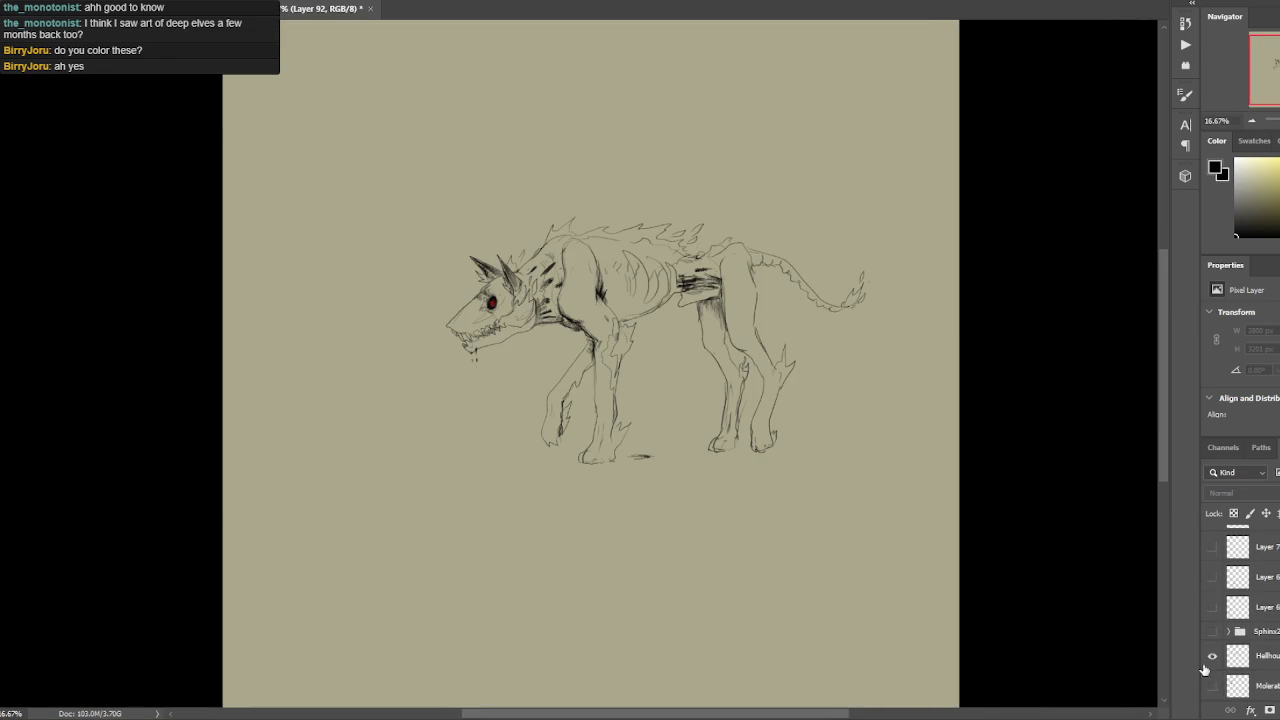
click(1212, 655)
click(1212, 607)
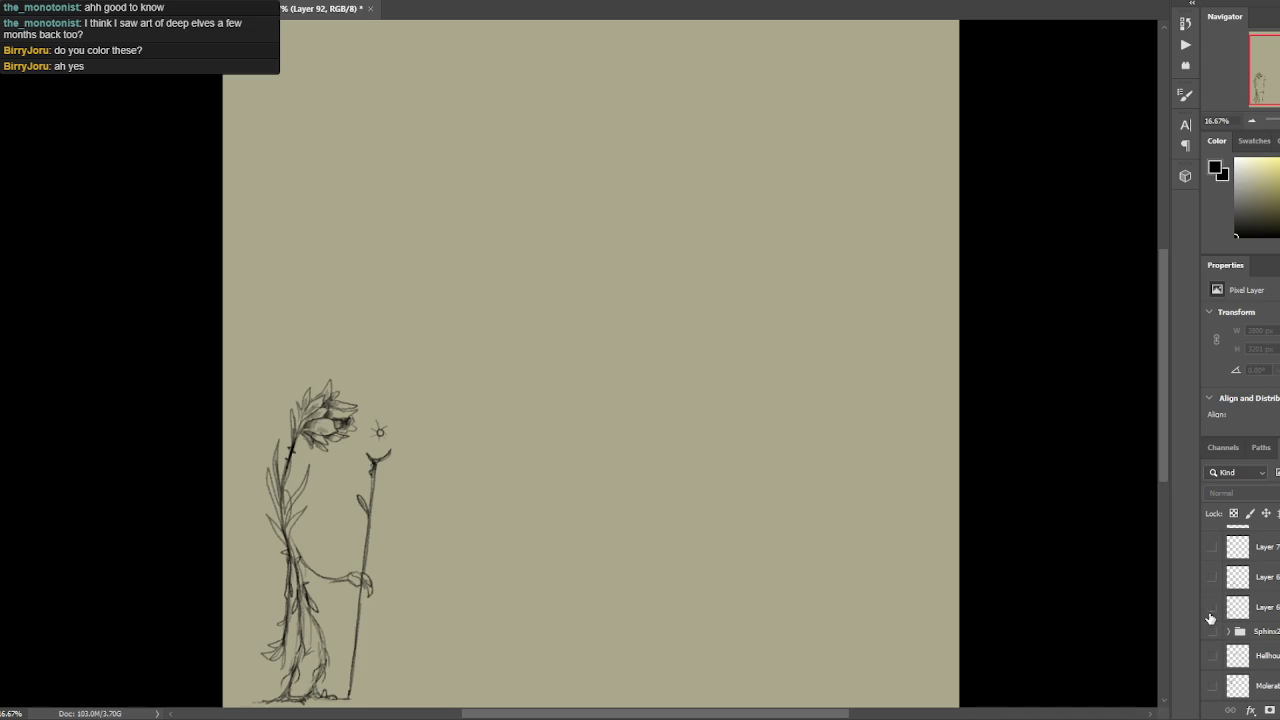
click(1212, 607)
Preview the staff figure, armoured brute and crocodile sketches, hiding each again.
click(1212, 577)
scroll(1215, 620, up, 4)
click(1213, 607)
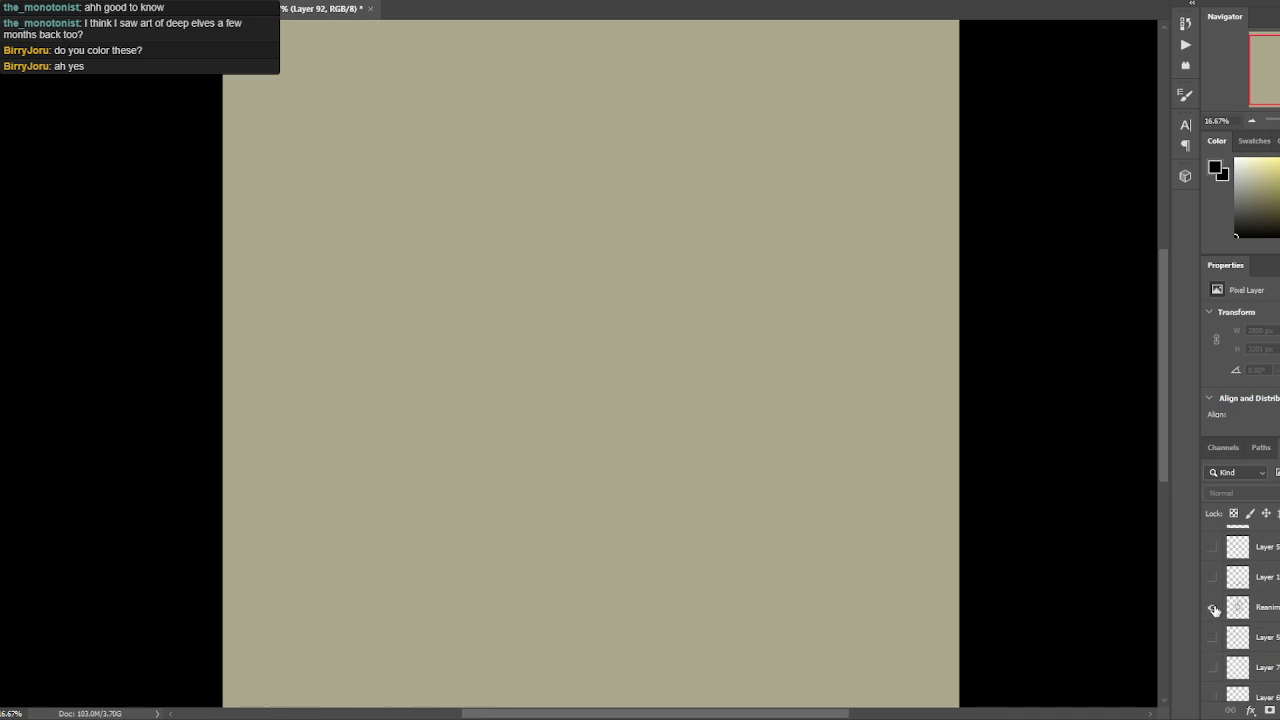
scroll(1213, 609, up, 1)
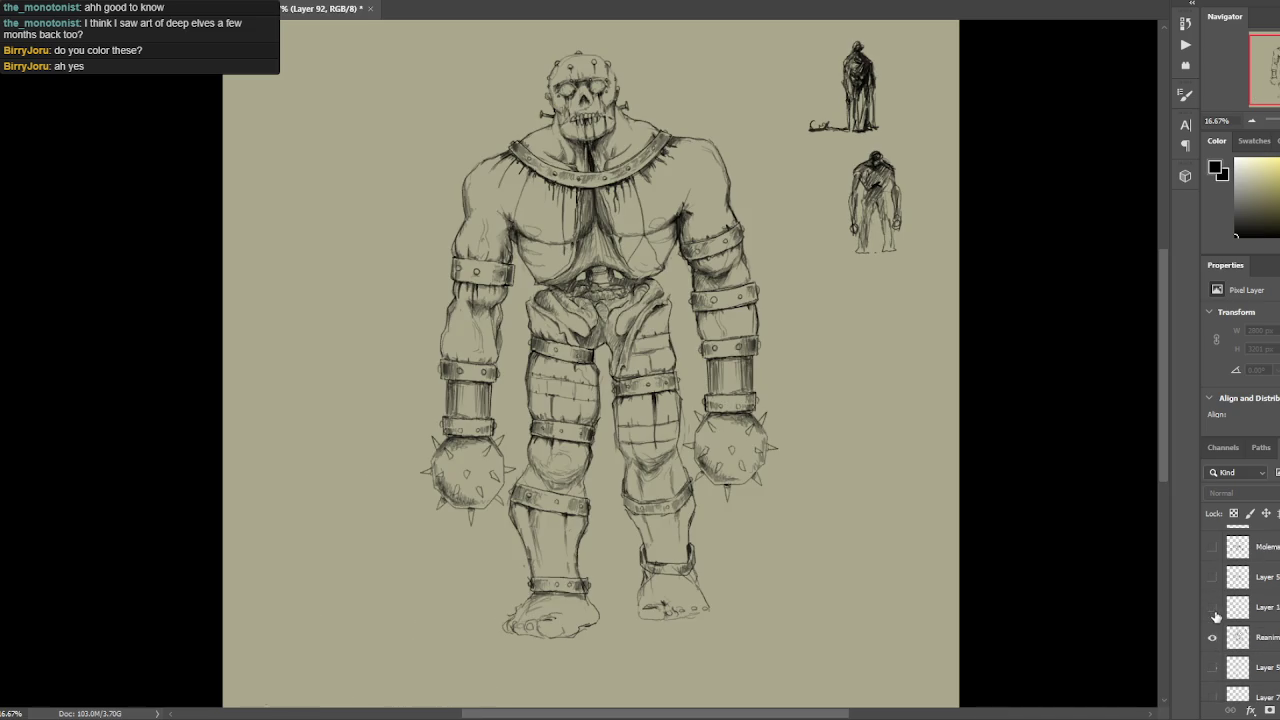
click(1212, 639)
click(1212, 607)
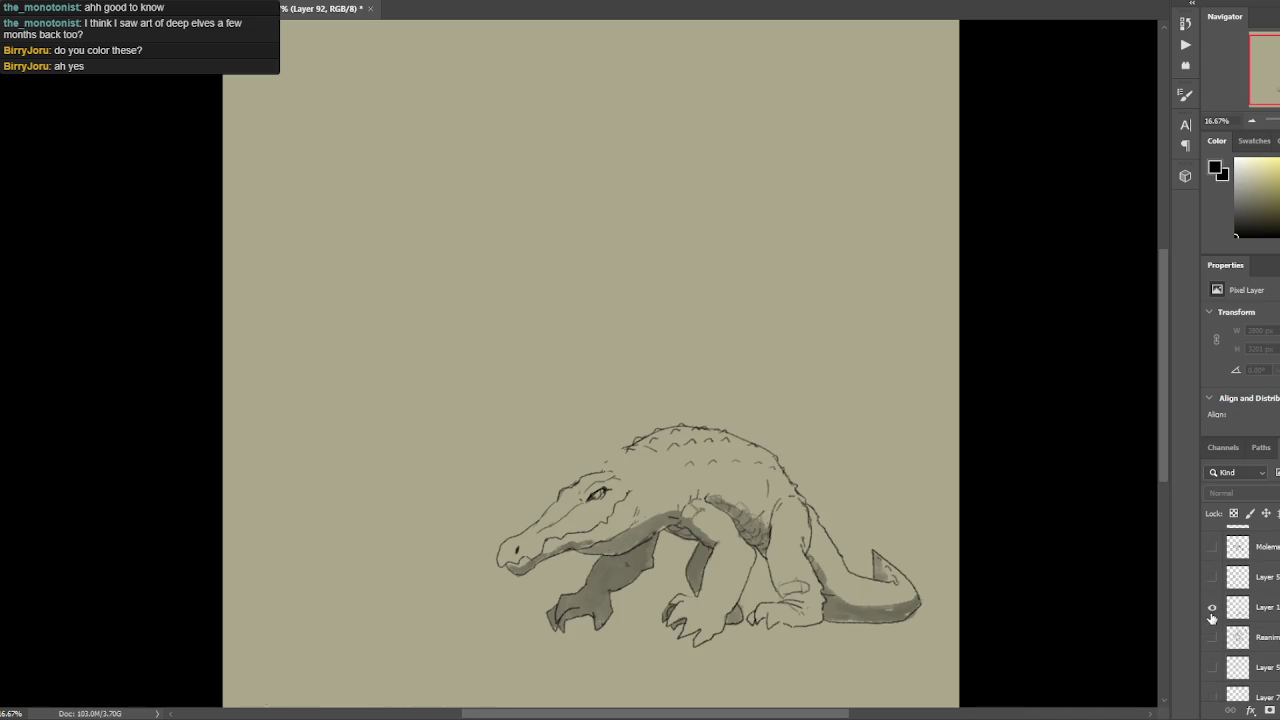
click(1212, 607)
Show the green goblin-rider painting and green rock, with the black ink overlay hidden.
scroll(1214, 612, down, 2)
scroll(1216, 612, down, 2)
scroll(1220, 610, down, 2)
scroll(1221, 610, down, 5)
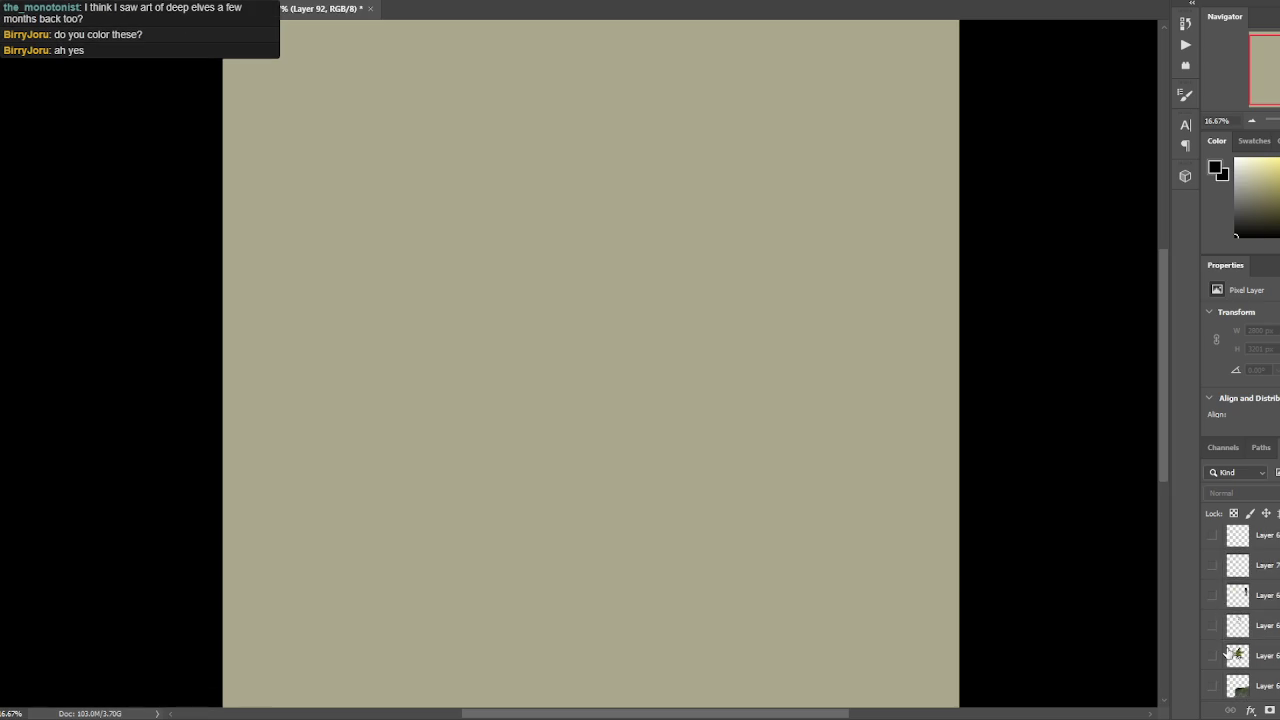
click(1213, 656)
scroll(1214, 655, down, 1)
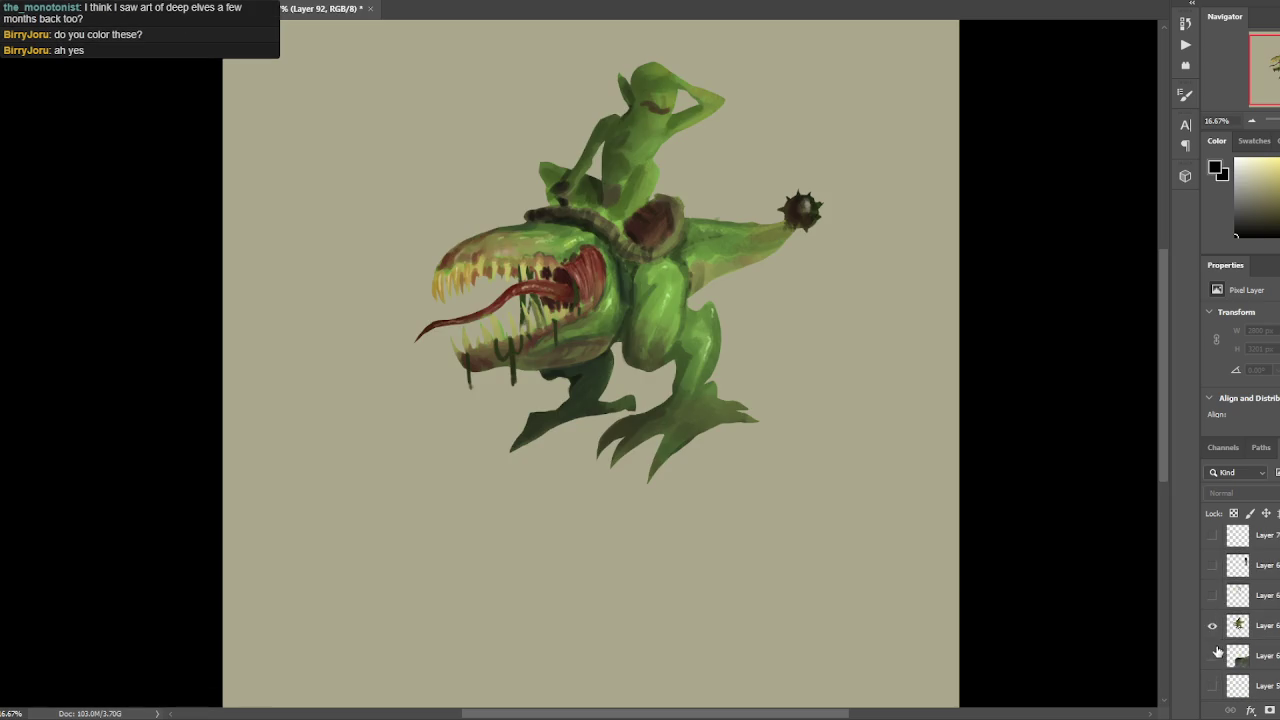
click(1213, 594)
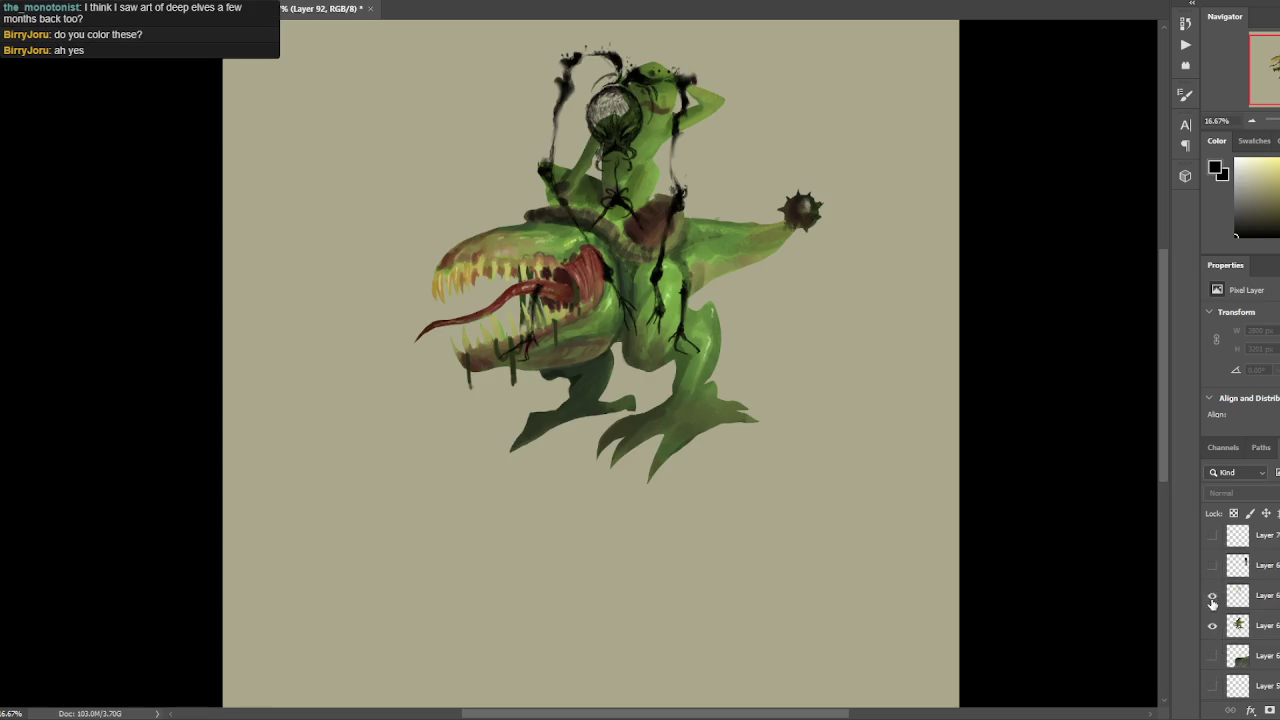
click(1213, 595)
click(1213, 565)
click(1213, 655)
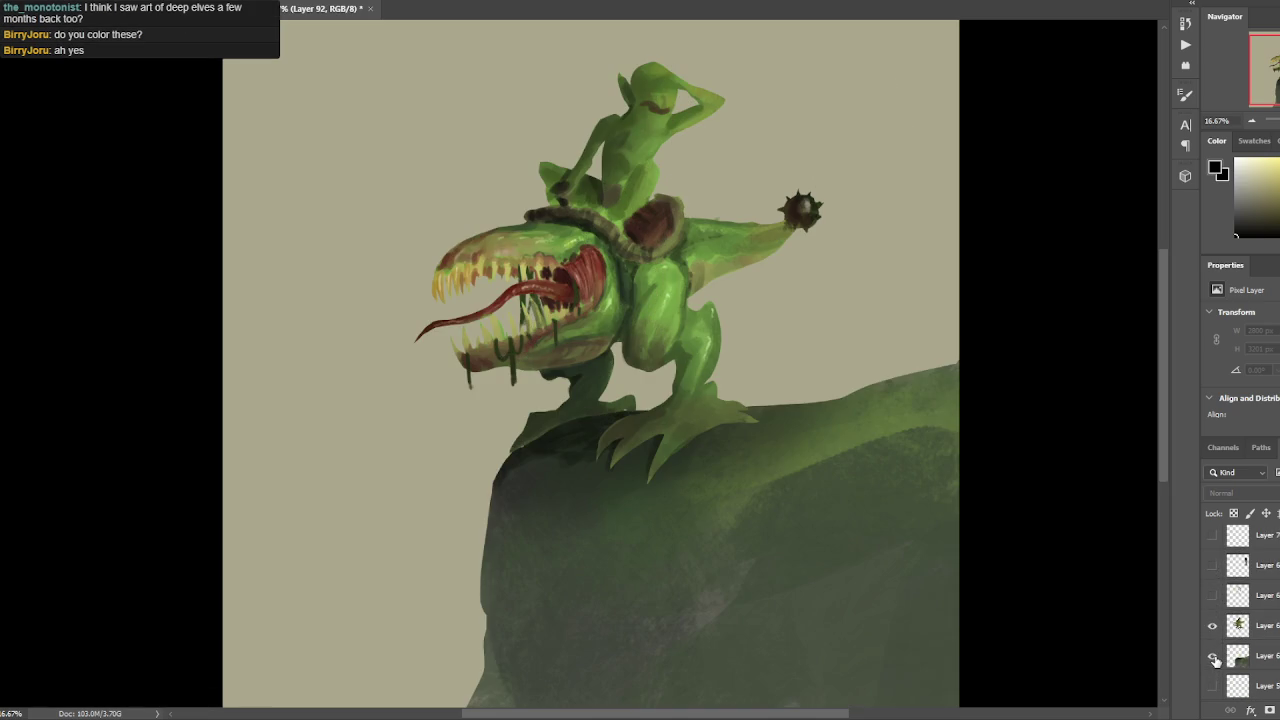
Preview the skull sketch and black figure sketch layers, then hide them again.
scroll(1215, 640, down, 2)
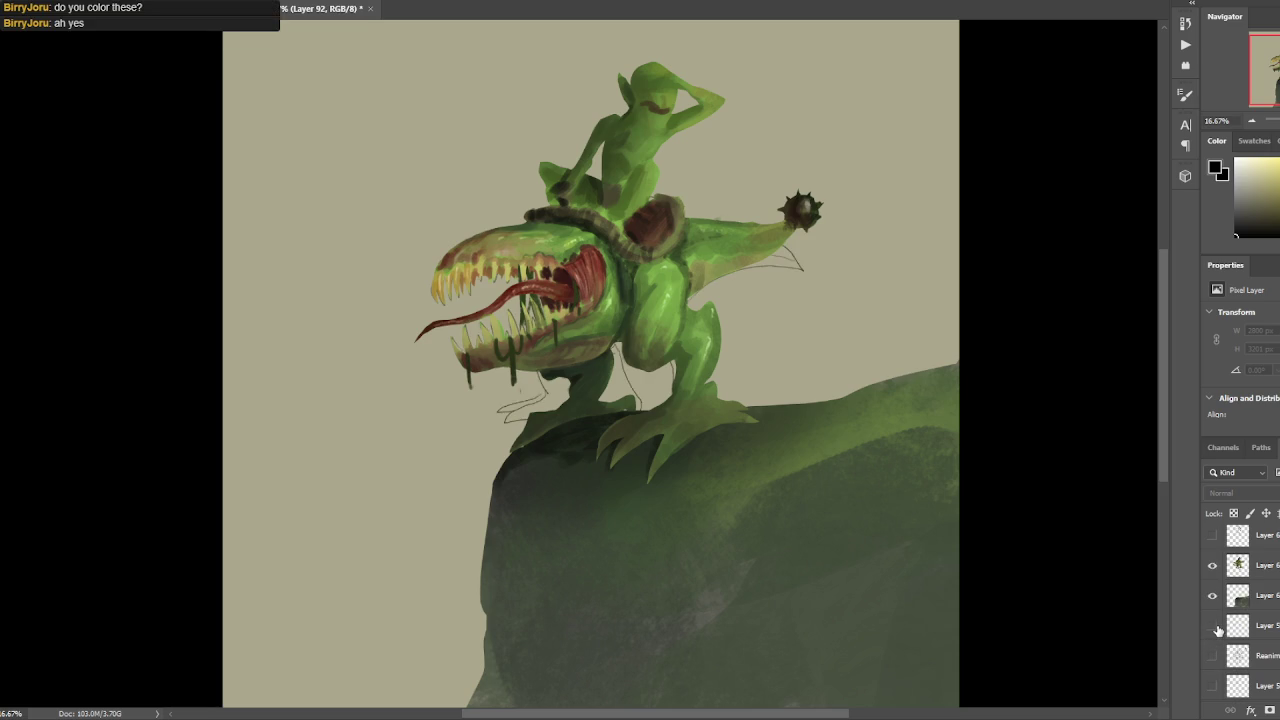
scroll(1215, 627, up, 1)
scroll(1215, 627, up, 3)
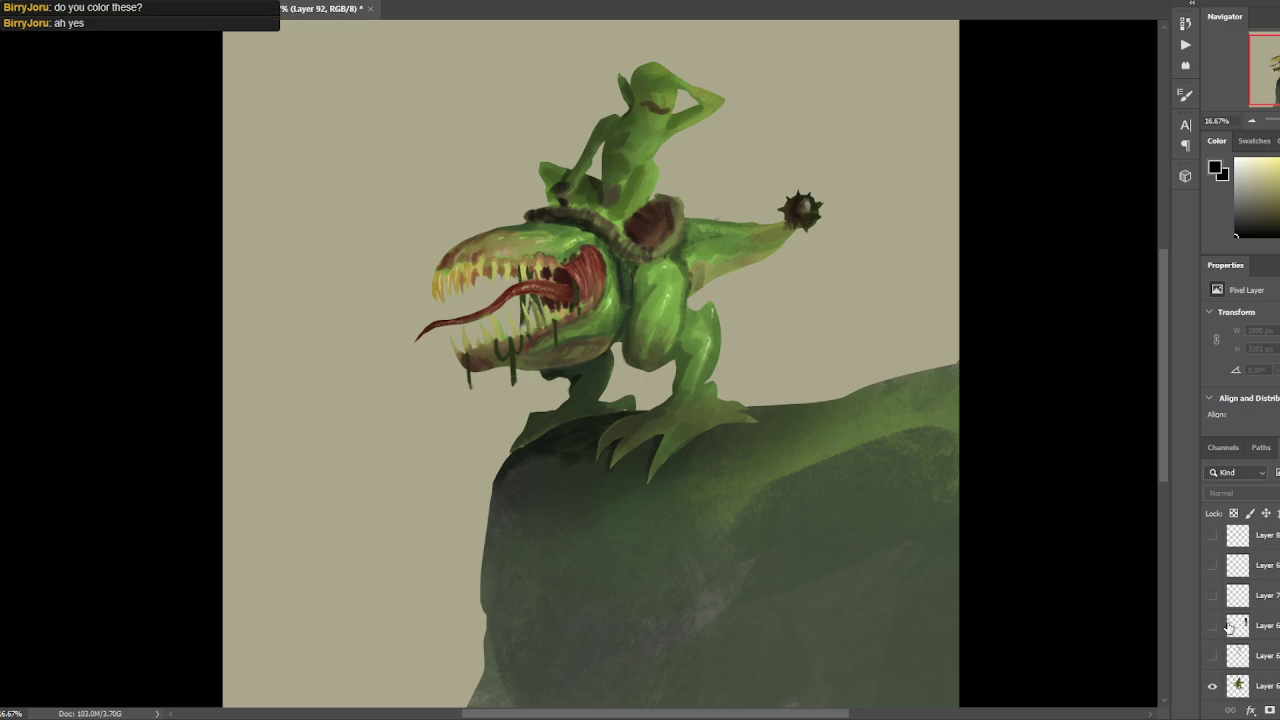
click(1213, 595)
click(1213, 565)
scroll(1215, 580, up, 1)
click(1213, 582)
click(1213, 572)
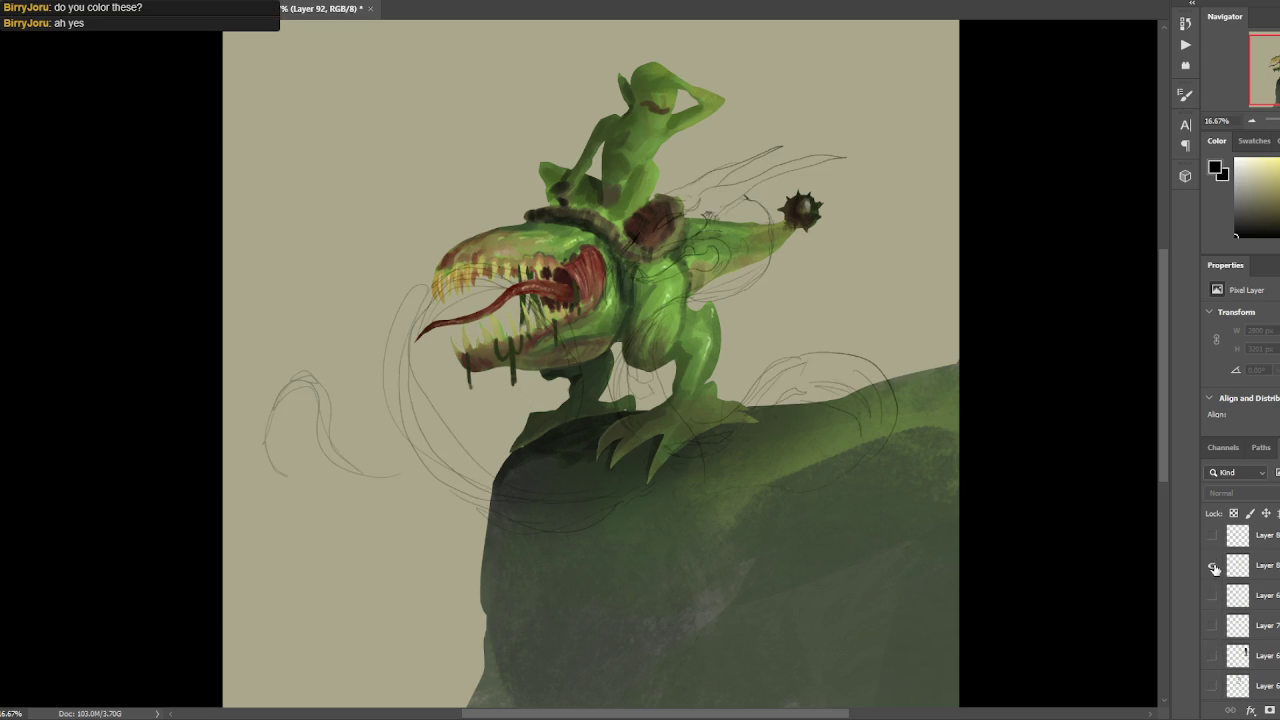
click(1213, 538)
Preview other sketch layers, ending with the Plant layer visible.
scroll(1215, 560, up, 2)
click(1213, 570)
click(1213, 548)
scroll(1213, 555, up, 1)
click(1213, 538)
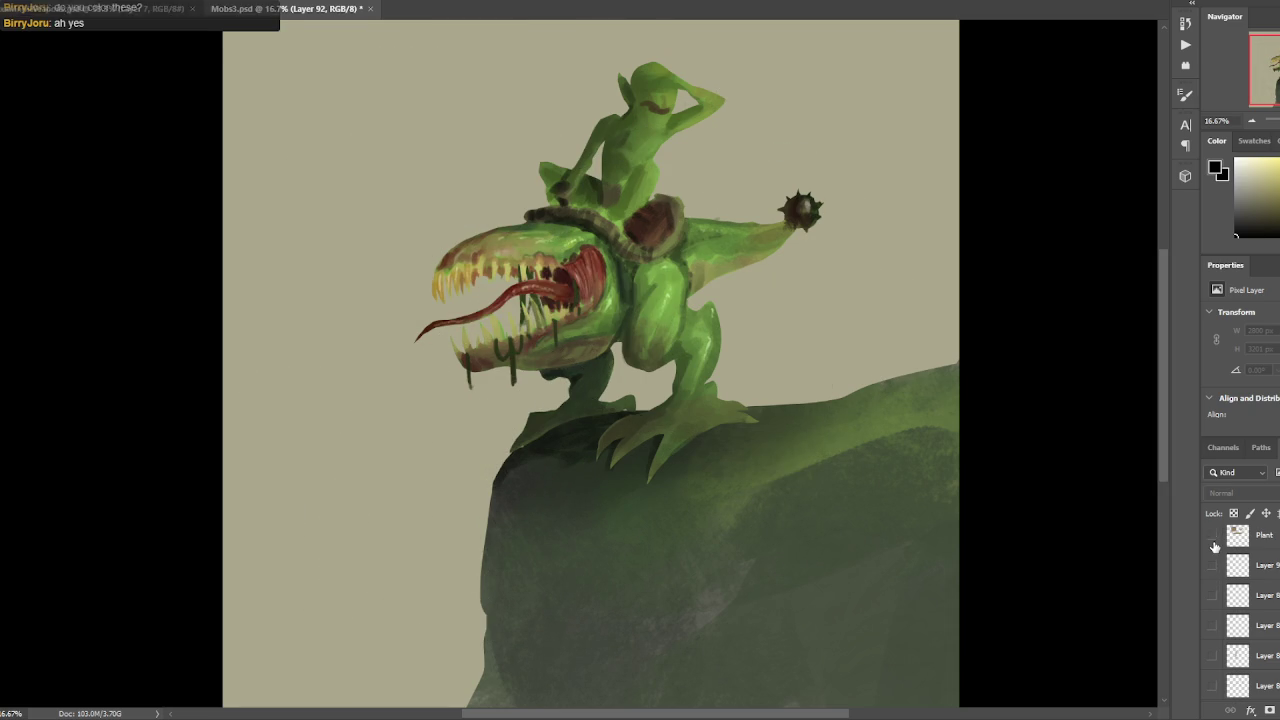
scroll(1215, 560, down, 3)
Preview the mushroom and golem sketches, then show and select Layer 59's faint sketch lines.
click(1212, 625)
click(1212, 596)
click(1212, 566)
scroll(1212, 570, up, 2)
click(1213, 596)
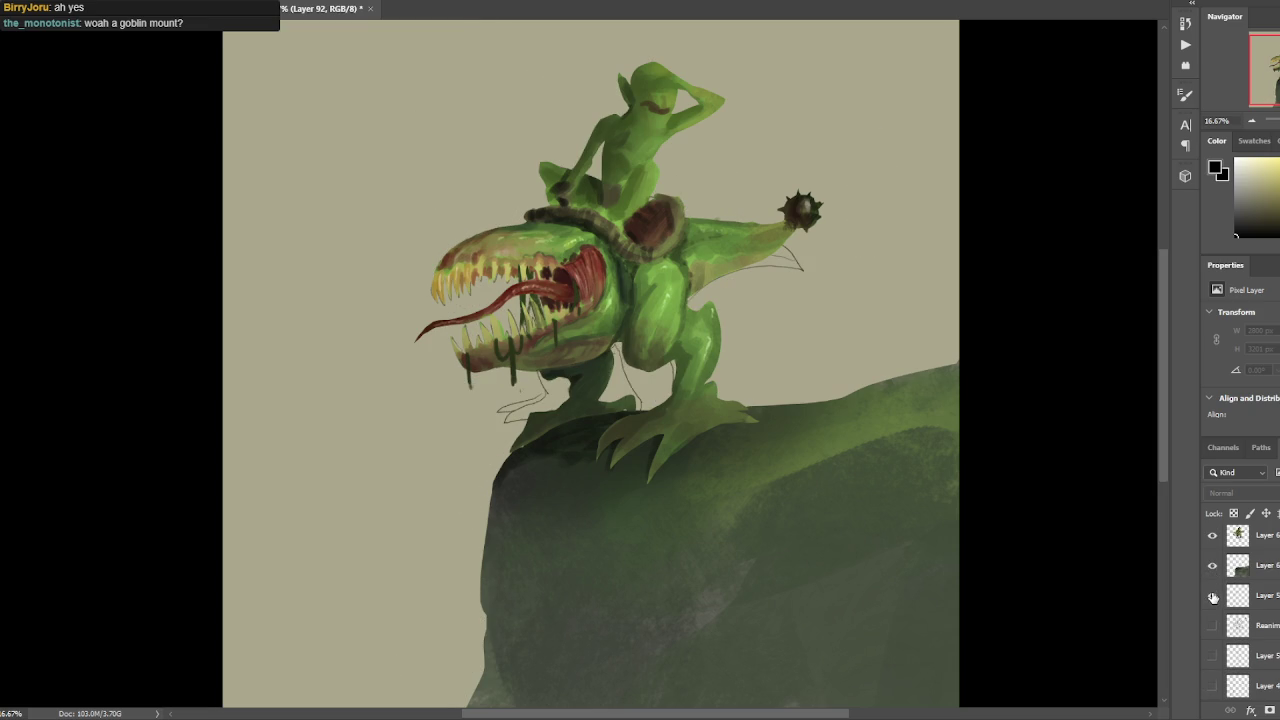
click(1258, 598)
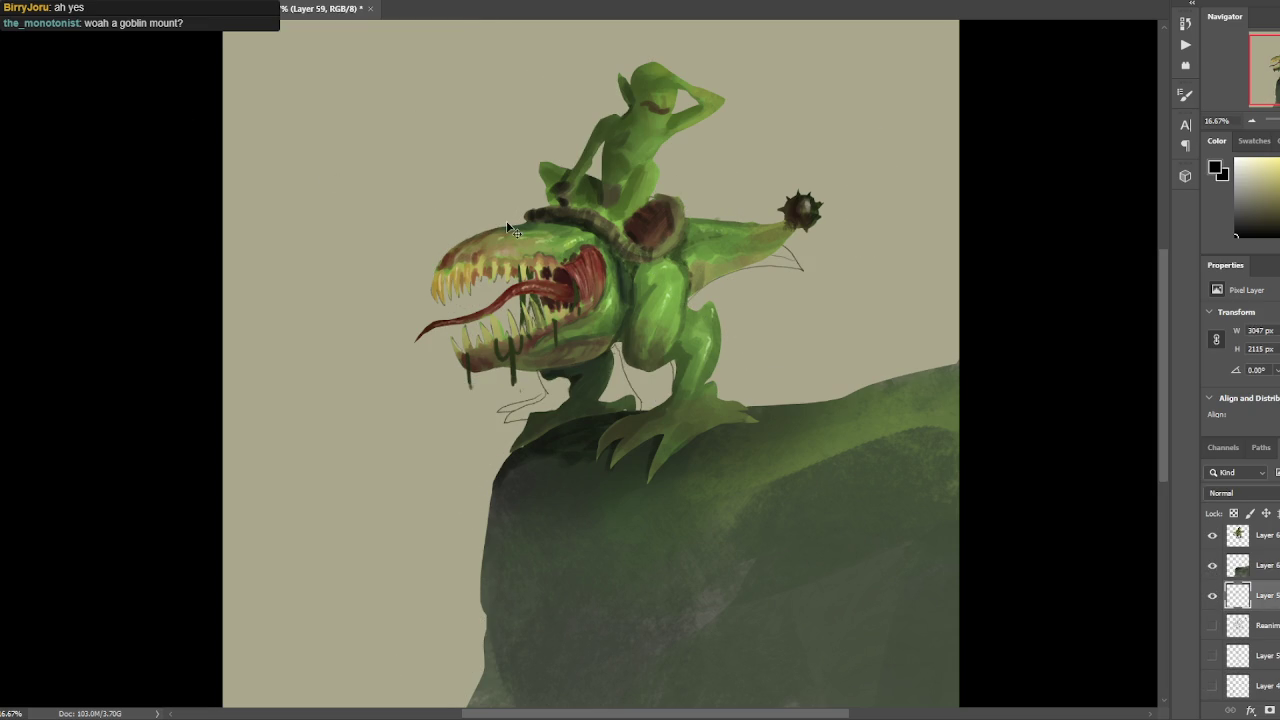
Undo a trial move of the sketch lines, hide Layer 59, and preview Layer 2's goblin sketch.
drag(510, 230, 297, 124)
key(ctrl+z)
click(1212, 595)
scroll(1222, 580, up, 2)
click(1213, 565)
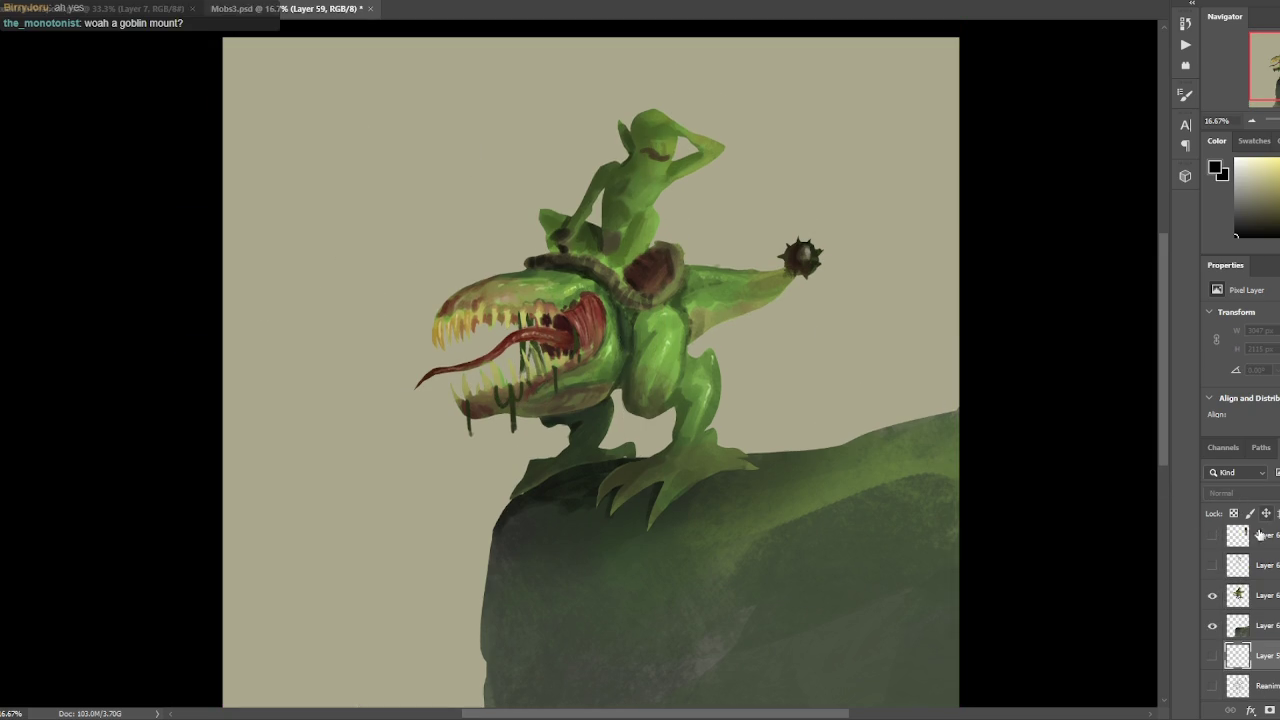
Preview several hidden sketch layers and hide them again.
scroll(1230, 570, up, 3)
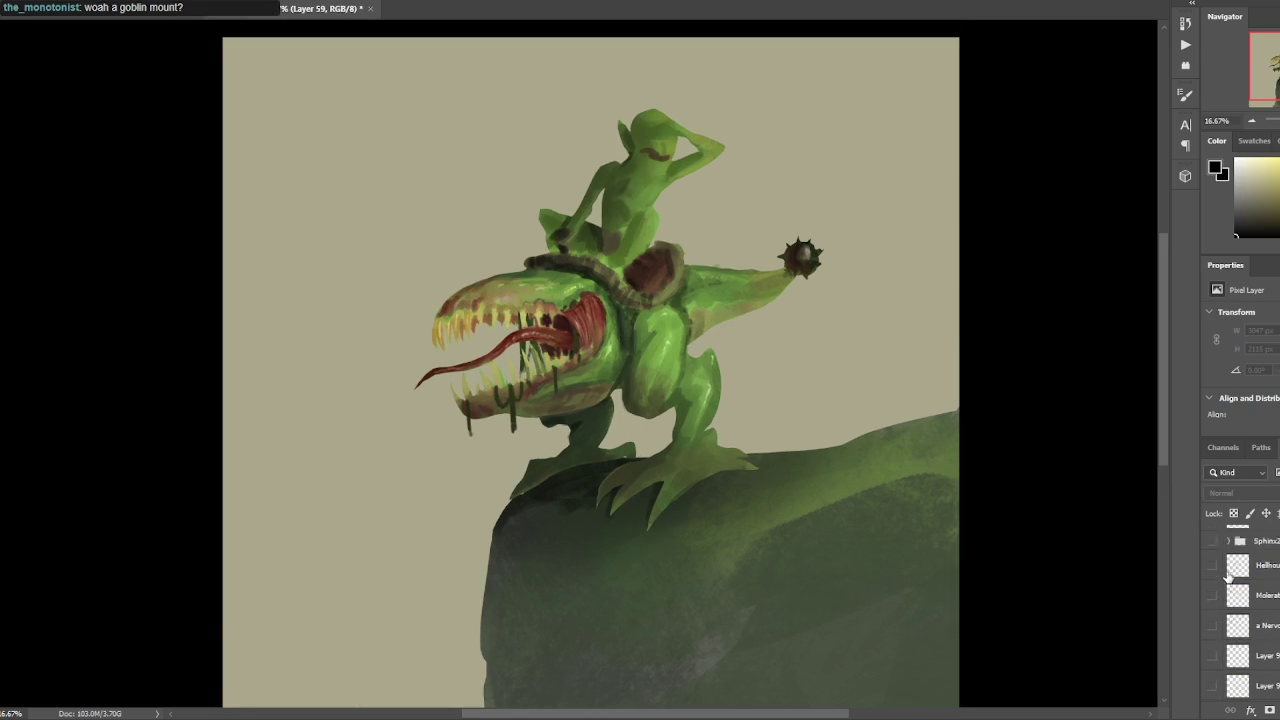
scroll(1226, 576, down, 5)
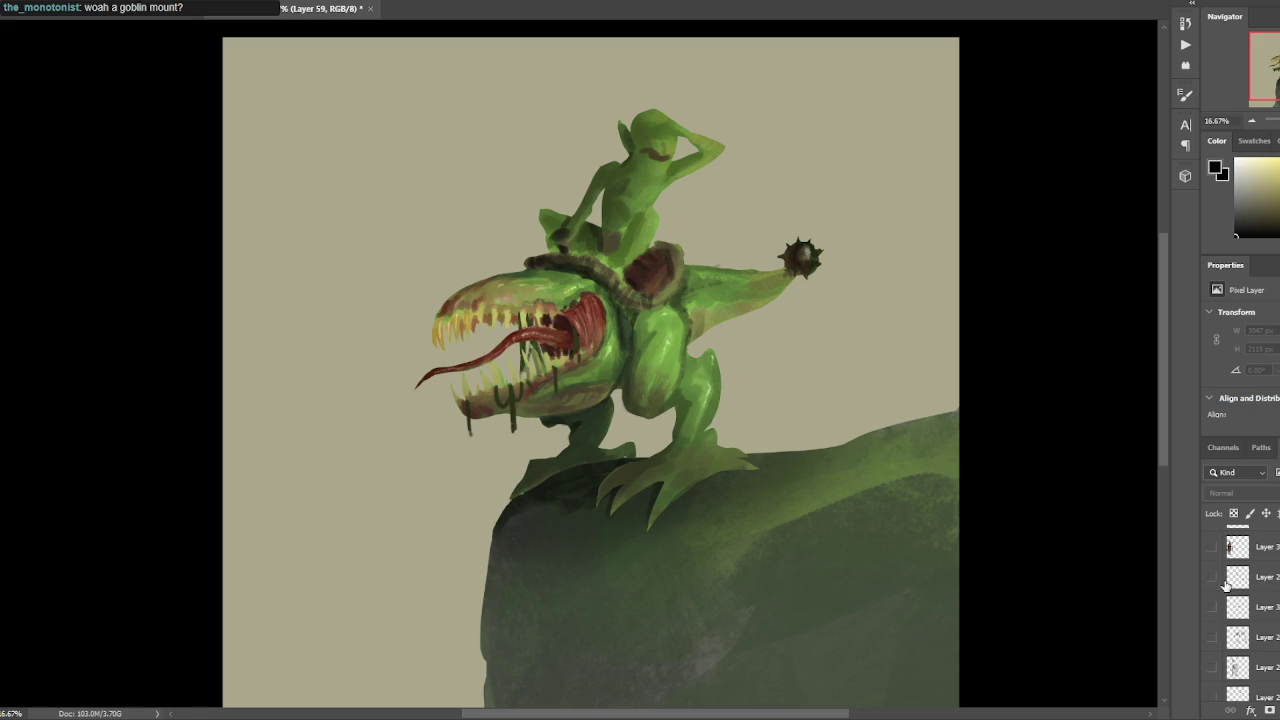
click(1213, 610)
click(1212, 584)
scroll(1212, 589, down, 1)
click(1212, 589)
click(1212, 589)
click(1212, 589)
click(1213, 640)
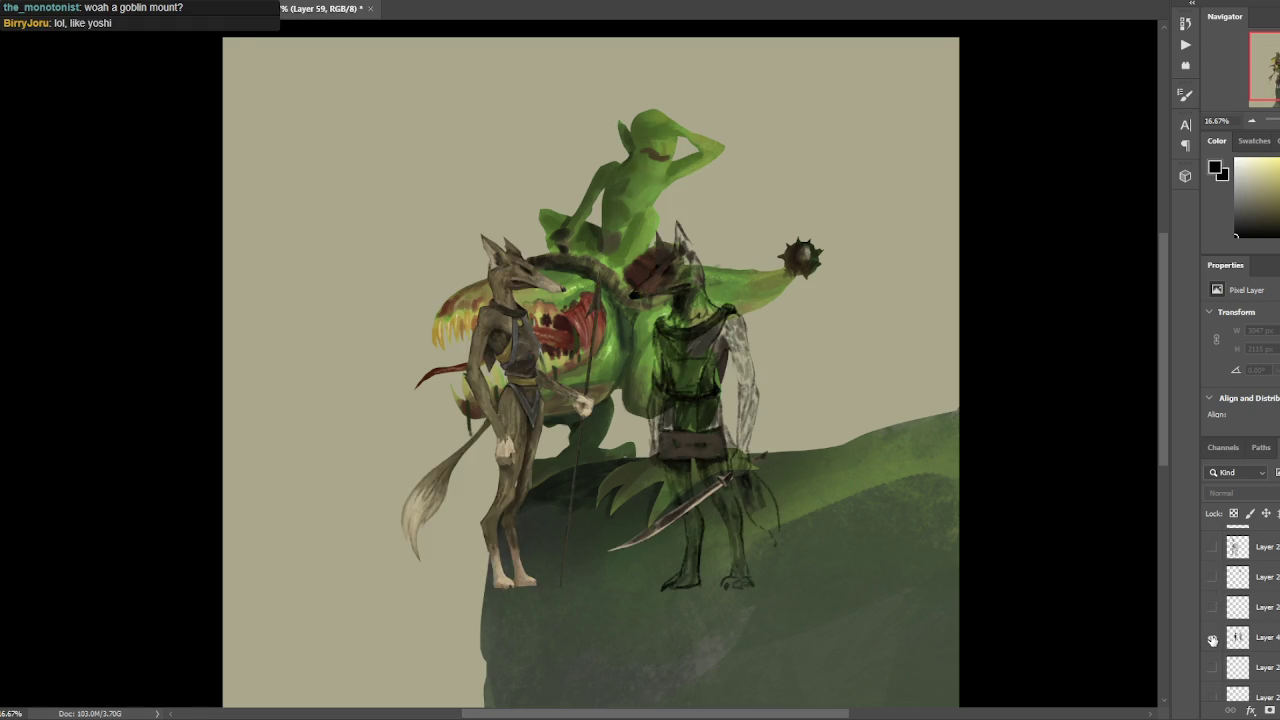
scroll(1210, 600, down, 1)
Preview the Layer 4 fox and armored figure sketches and the circle and rock overlays.
click(1211, 578)
click(1211, 578)
click(1213, 613)
click(1214, 616)
click(1214, 616)
click(1214, 616)
click(1214, 616)
Preview another sketch layer and the crocodile line sketch, hiding each again.
scroll(1213, 643, down, 2)
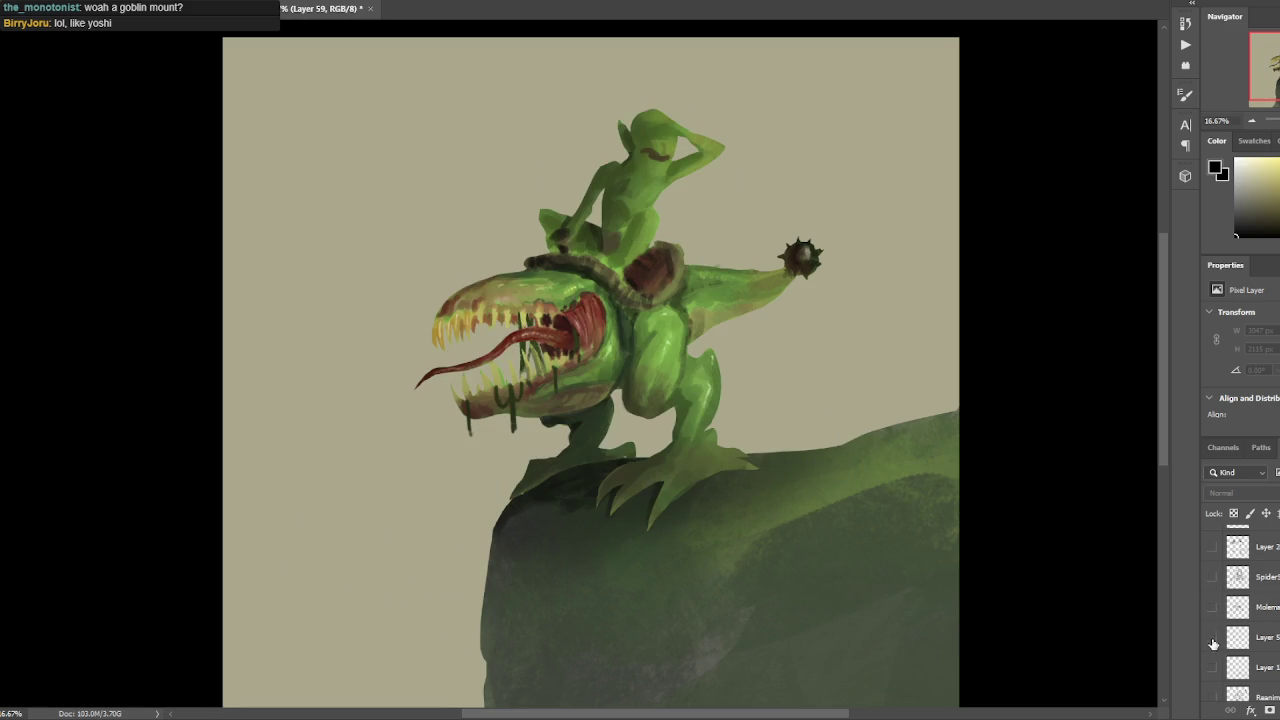
click(1213, 610)
click(1215, 637)
scroll(1215, 640, down, 2)
click(1212, 610)
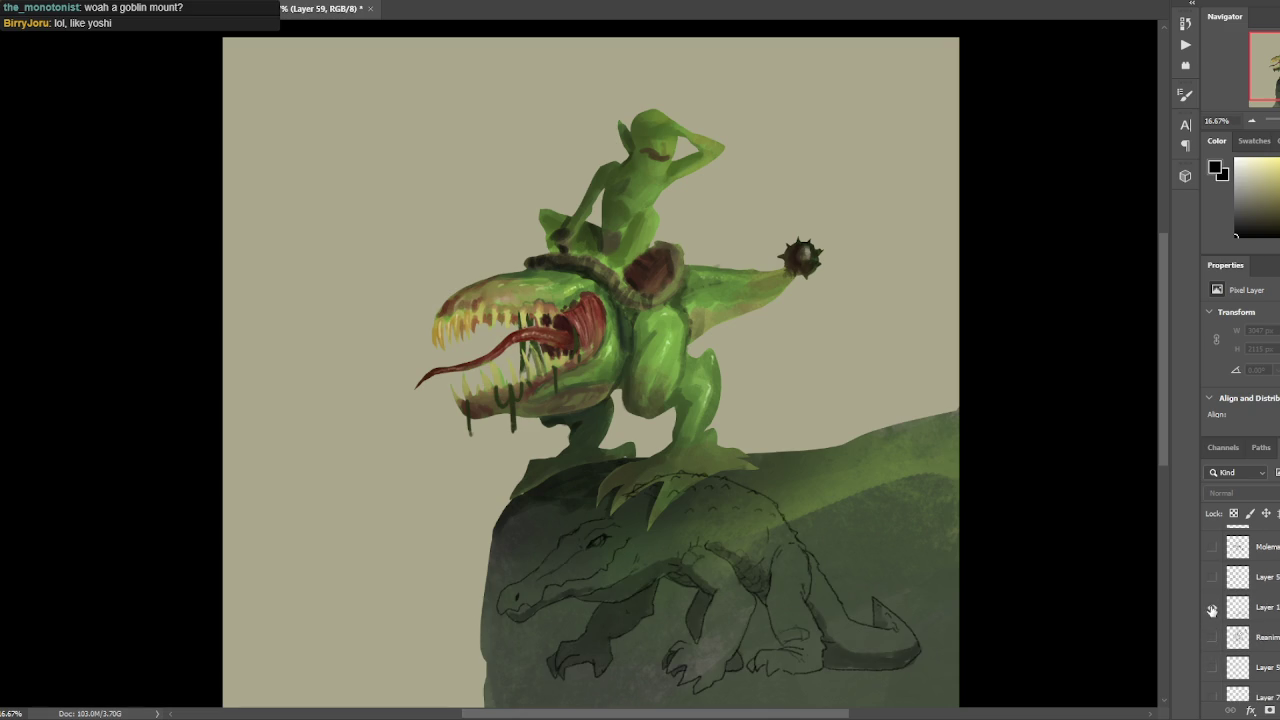
click(1213, 610)
Preview the skeleton sketch, then leave the outline sketch showing over the goblin mount.
click(1213, 640)
scroll(1212, 640, down, 2)
click(1213, 588)
click(1213, 610)
key(ctrl+plus)
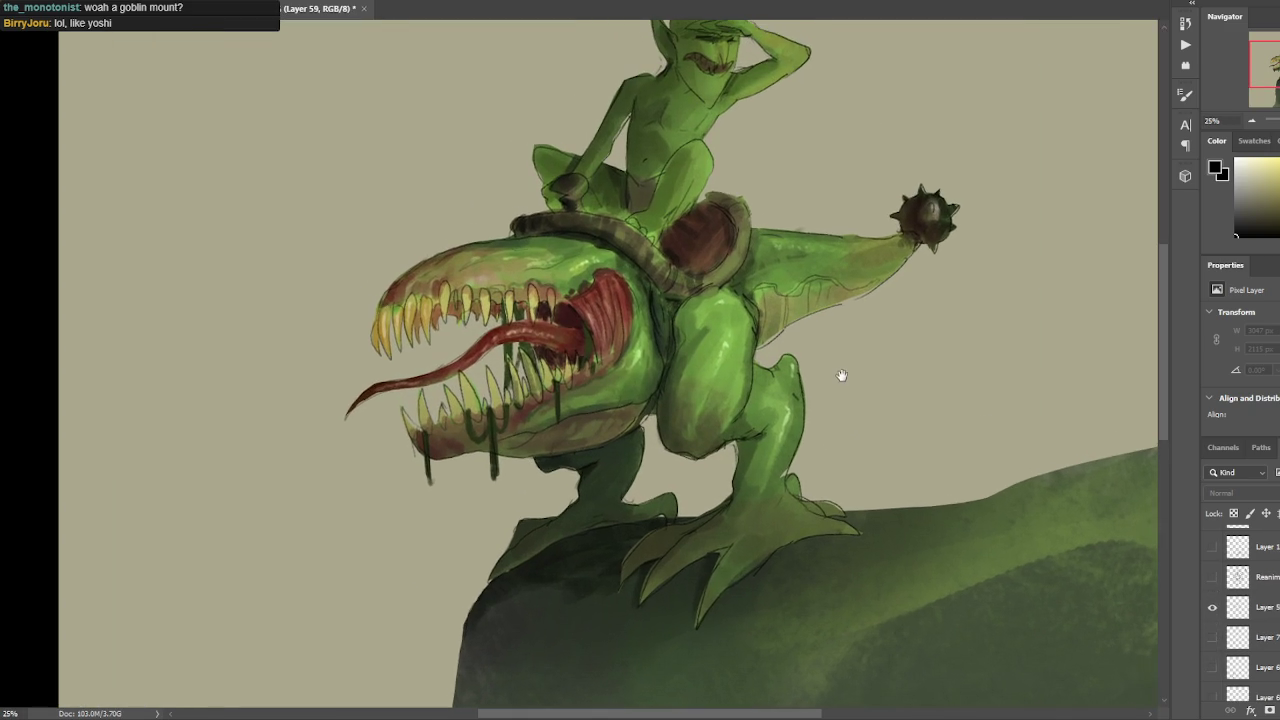
Move a goblin-mount layer near the bottom of the stack and group the layers into Group 1.
key(ctrl+minus)
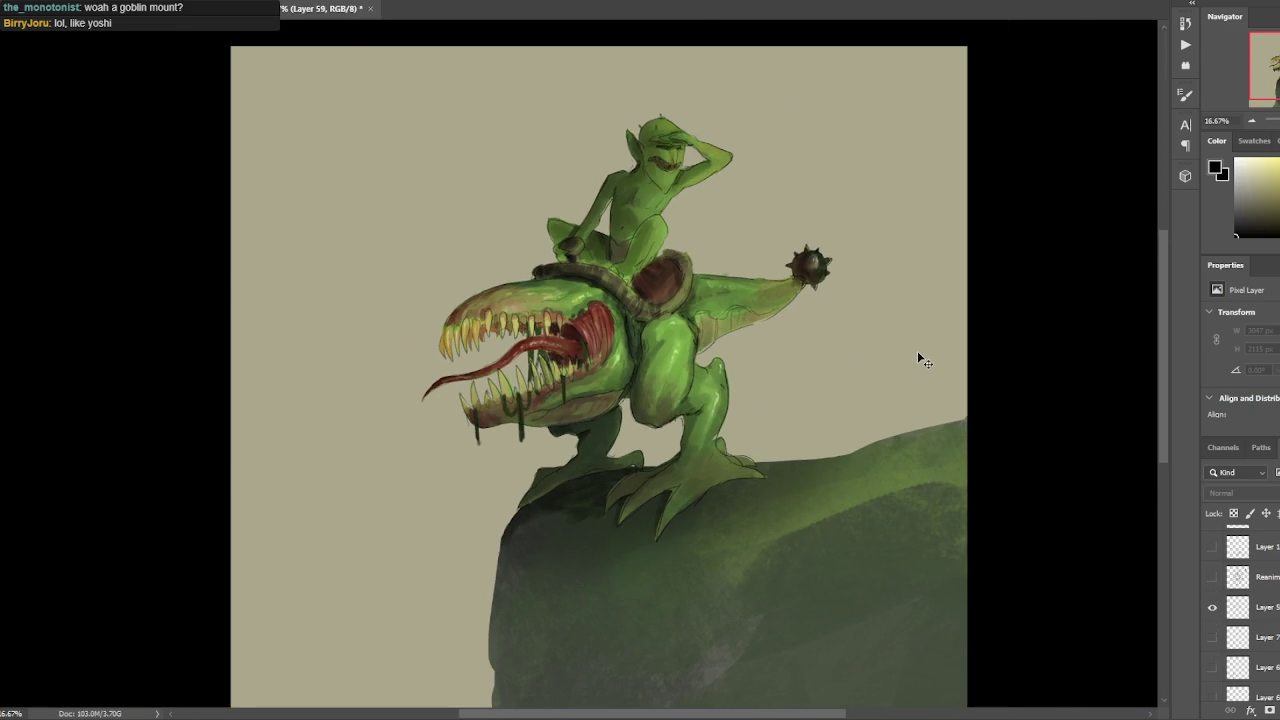
drag(793, 278, 764, 287)
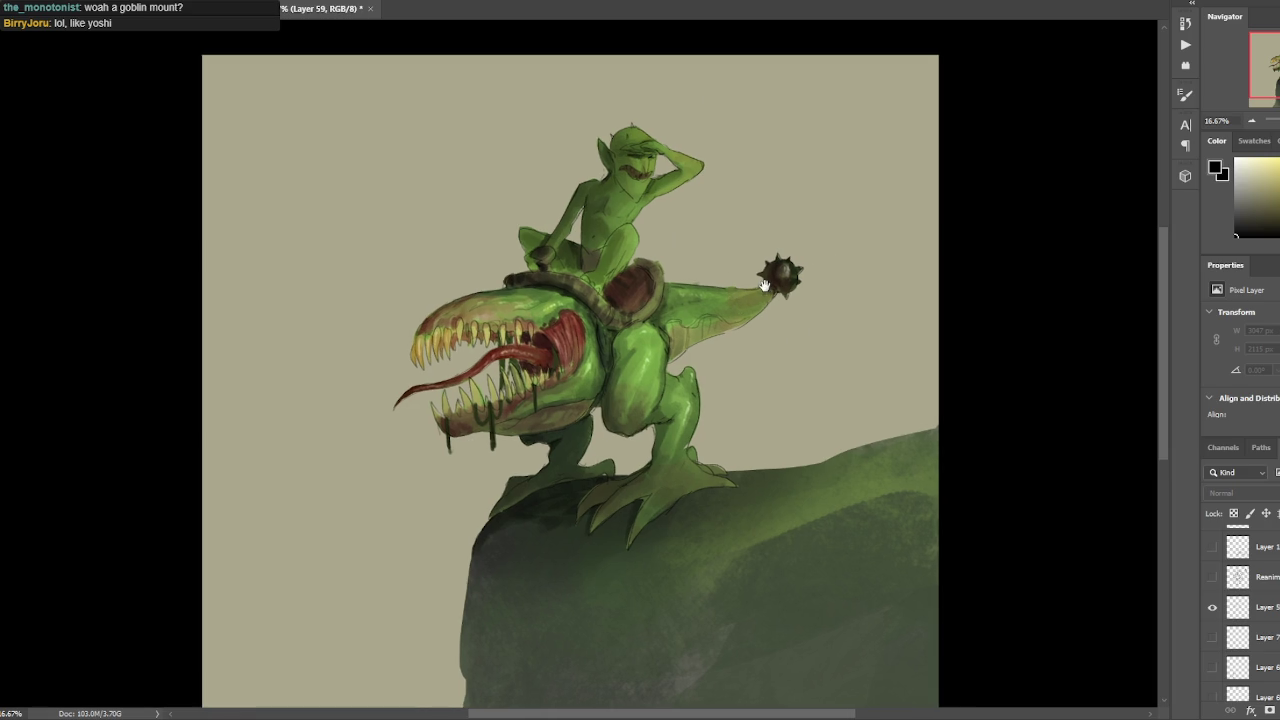
key(ctrl+plus)
key(ctrl+minus)
drag(1272, 612, 1261, 683)
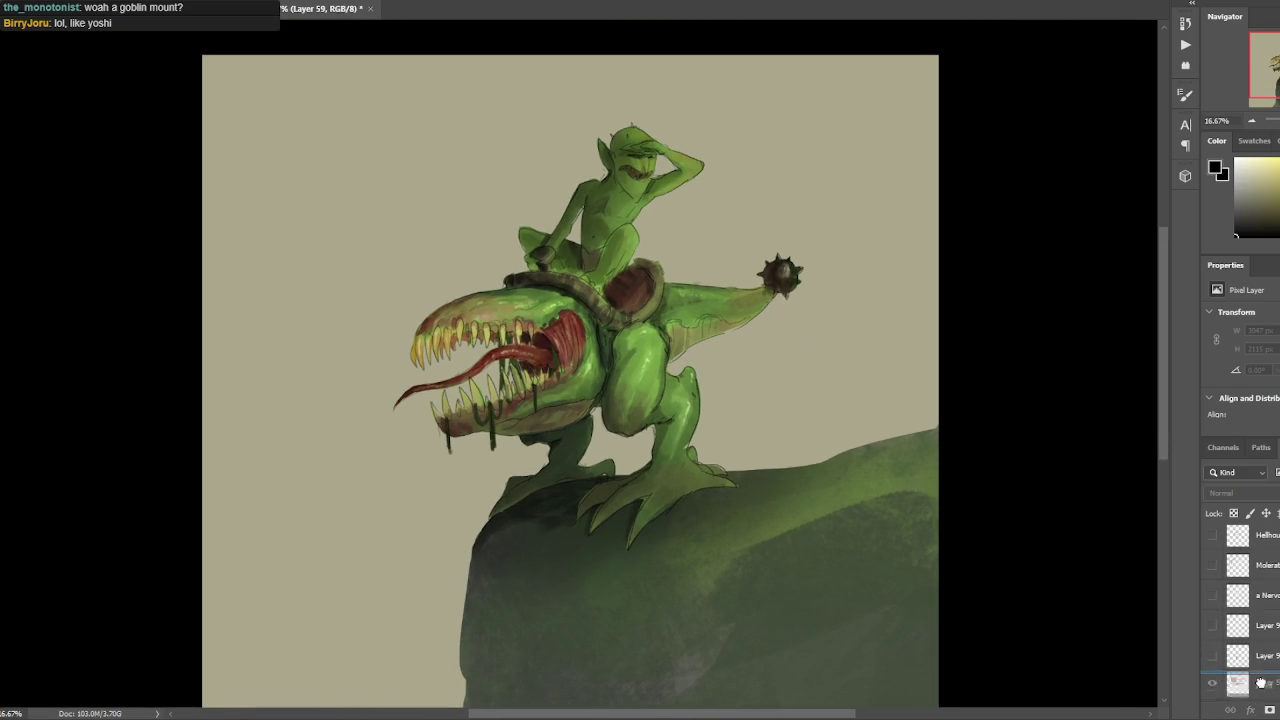
mouse_move(1261, 683)
mouse_down()
mouse_move(1277, 670)
mouse_move(1271, 580)
mouse_up()
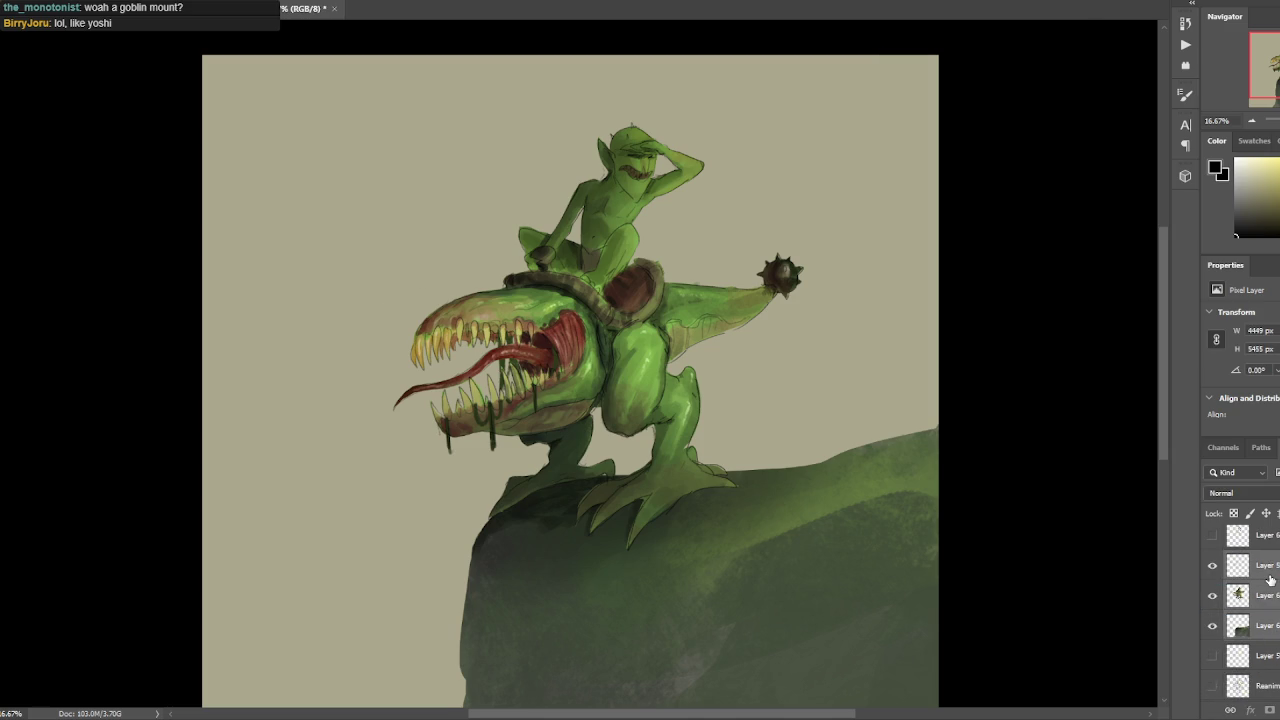
key(ctrl+g)
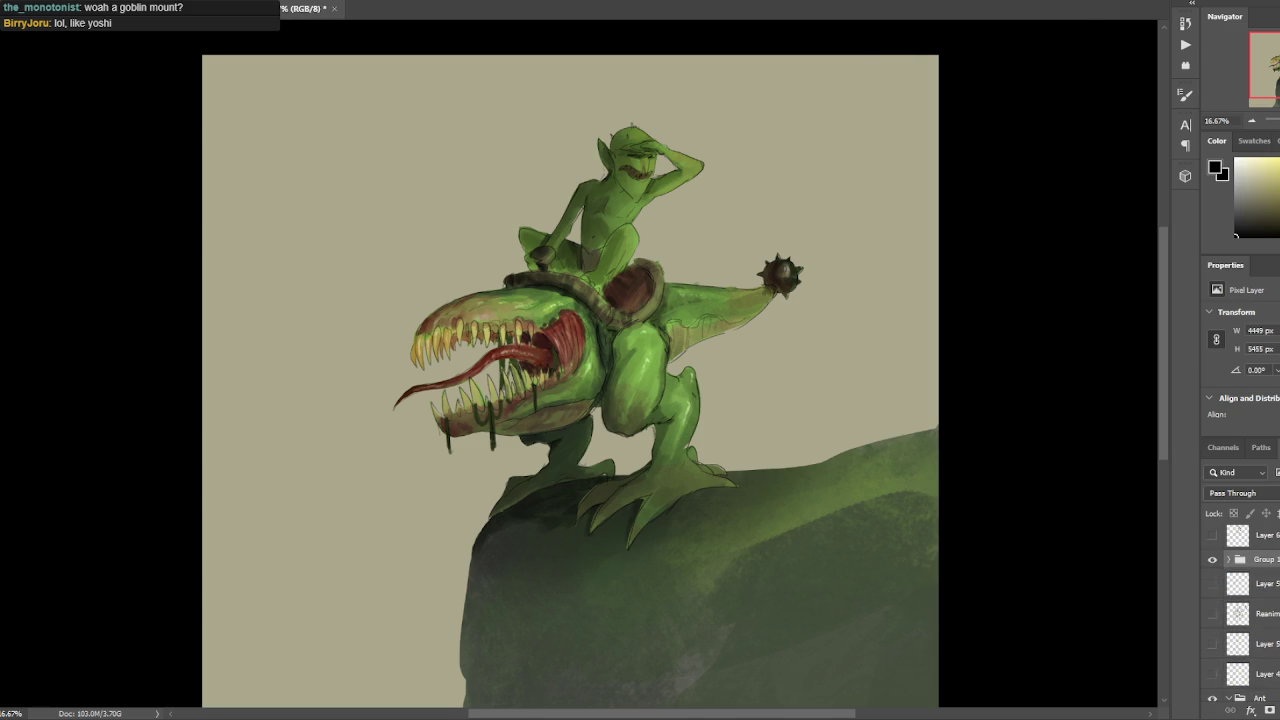
Hide Group 1, select Layer 59, and preview the creature and golem sketches.
click(1212, 556)
click(1212, 559)
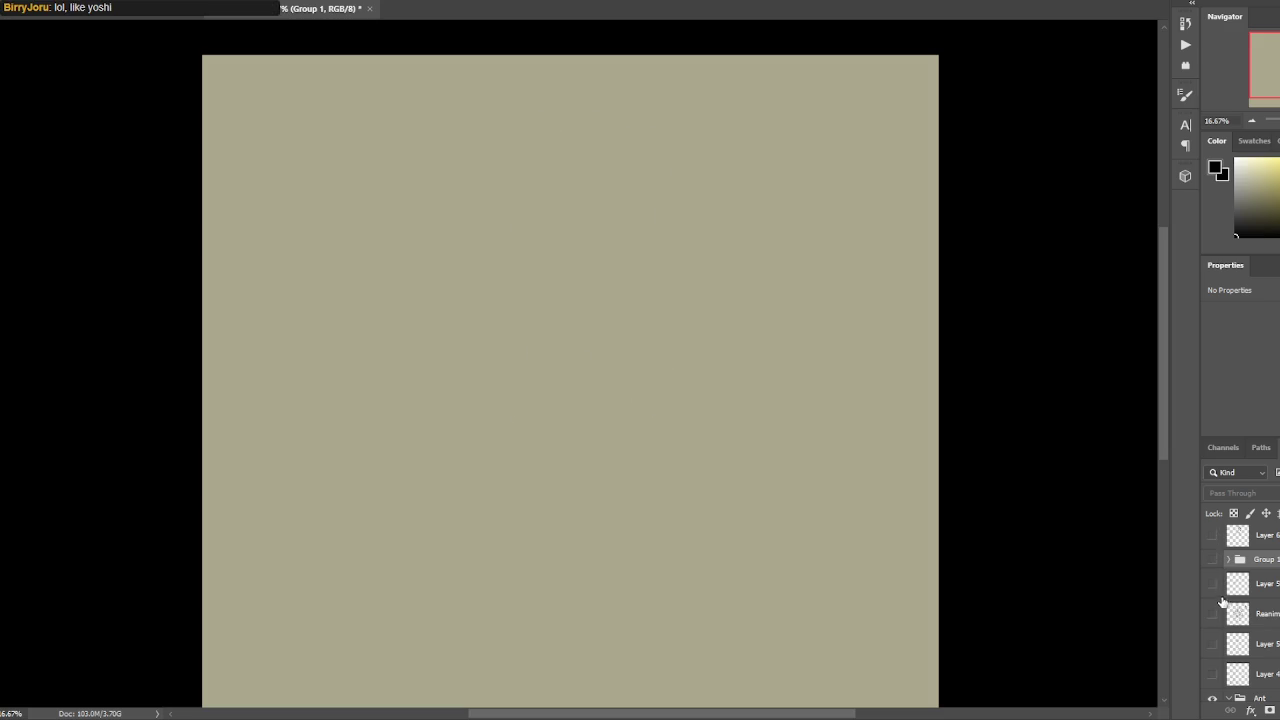
click(1260, 583)
click(1212, 583)
click(1212, 613)
click(1212, 583)
click(1212, 613)
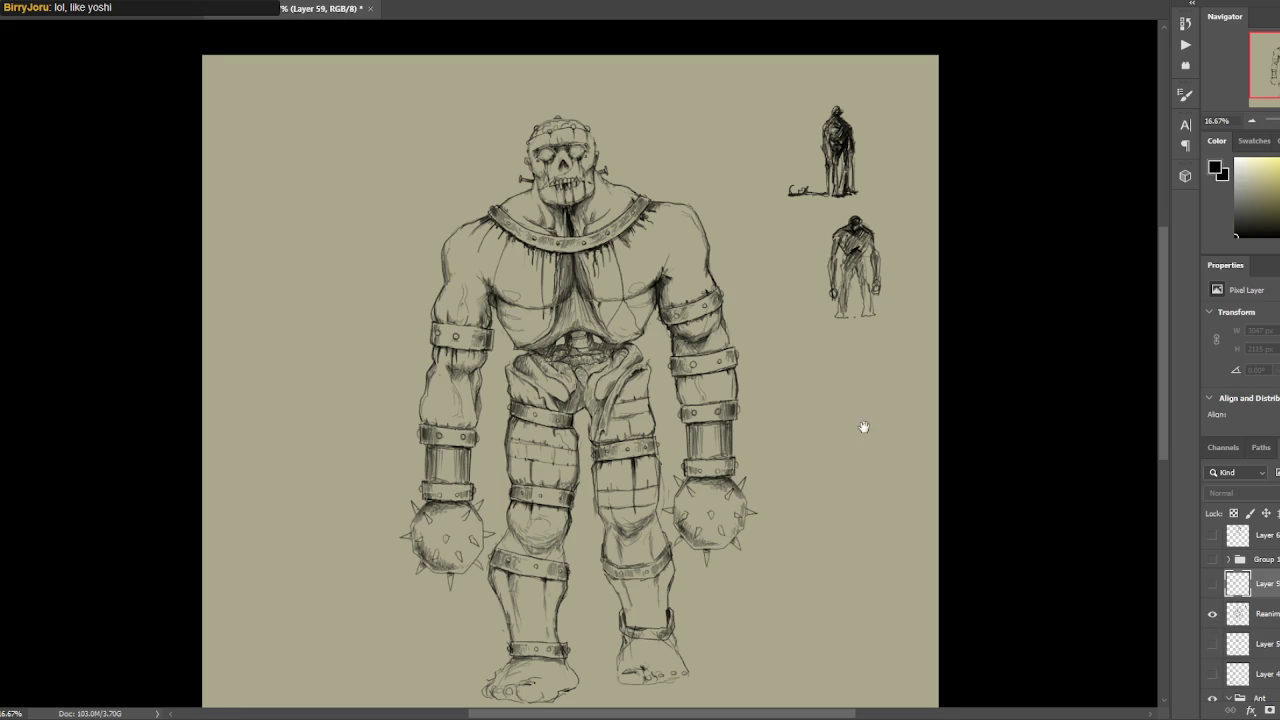
drag(863, 428, 870, 413)
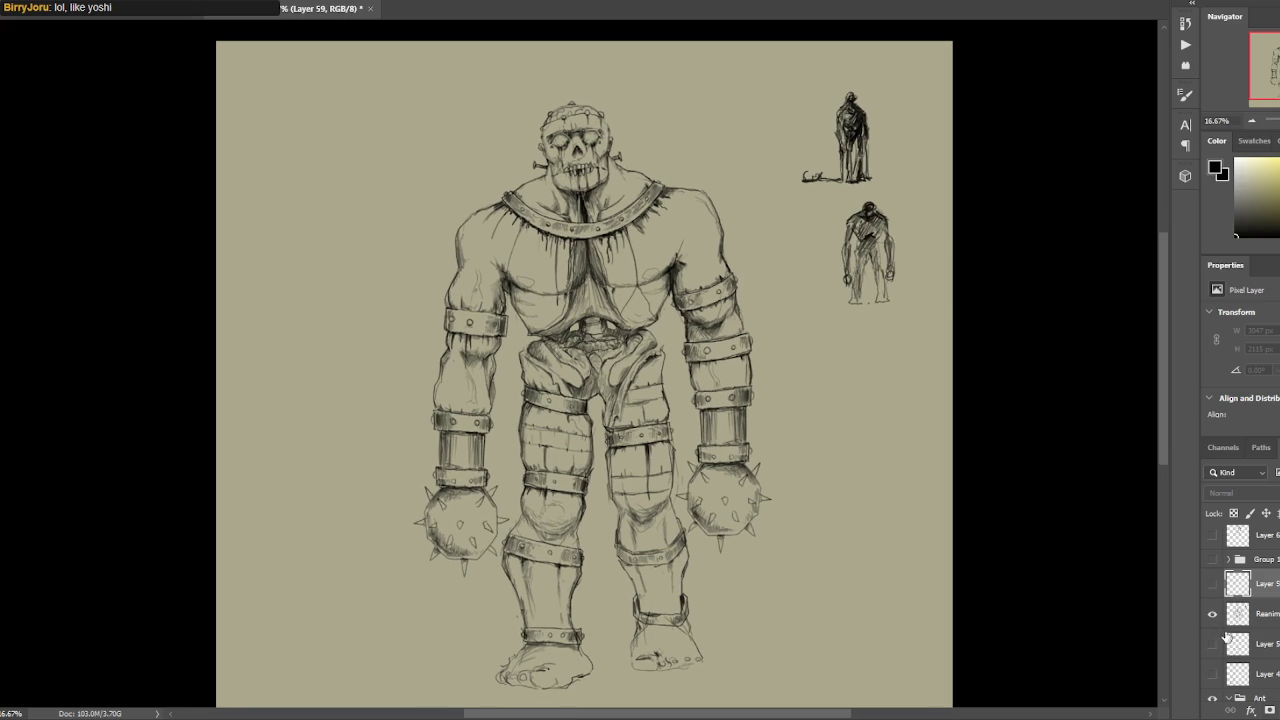
click(1212, 613)
Preview the flower, mushroom creature and small skull creature sketches, hiding each again.
click(1212, 643)
click(1212, 643)
click(1212, 673)
scroll(1205, 635, up, 3)
click(1212, 625)
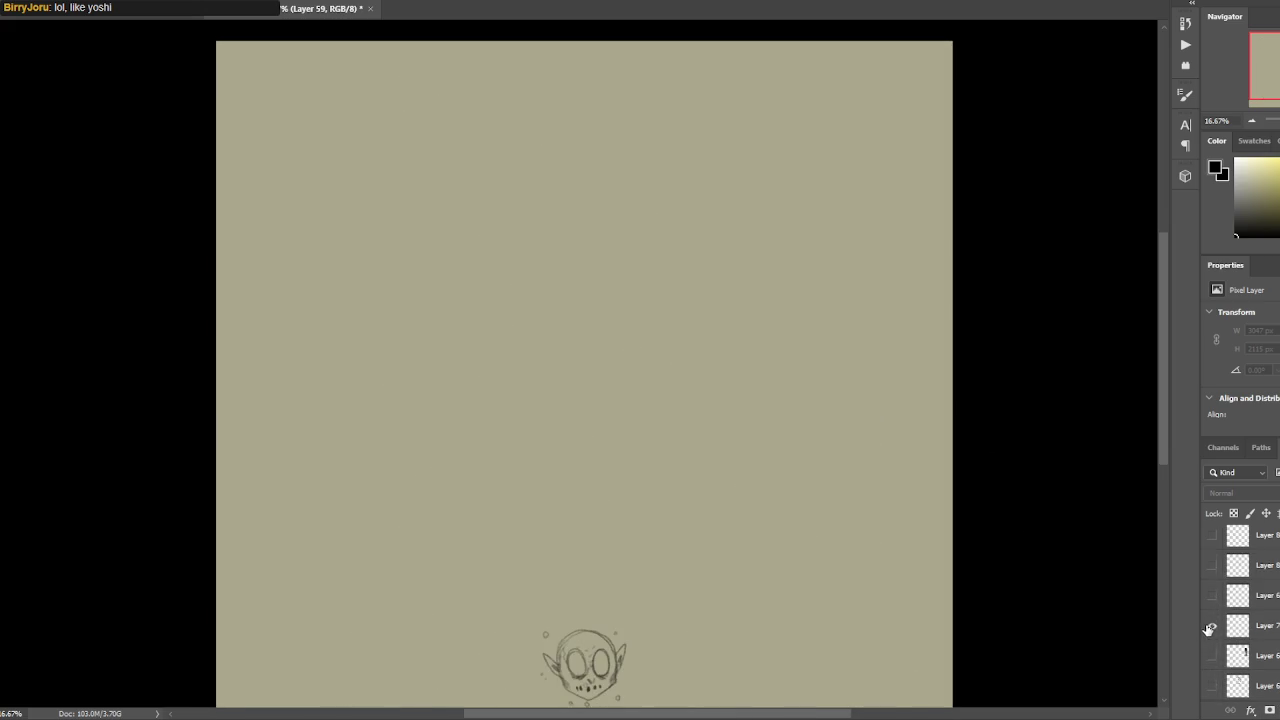
click(1212, 595)
click(1212, 625)
mouse_move(800, 537)
mouse_down()
mouse_move(823, 403)
mouse_move(879, 452)
mouse_up()
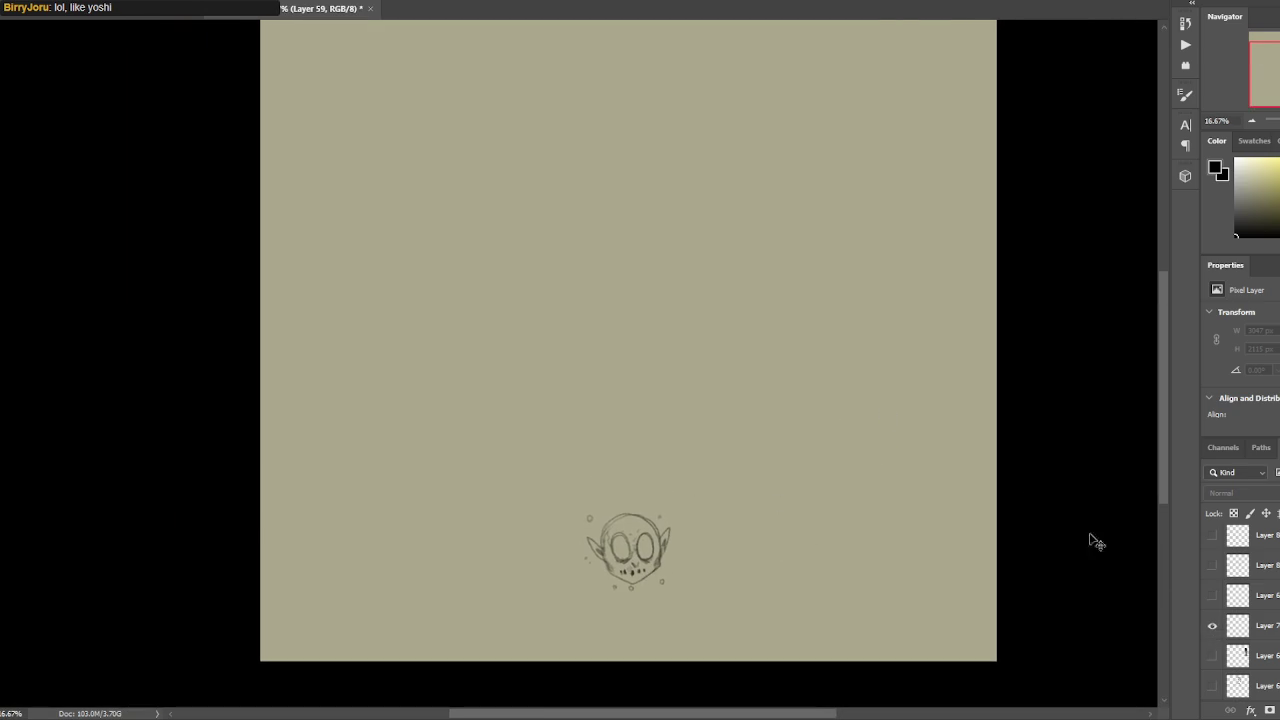
click(1212, 625)
Preview the dragon and worm sketches, then leave the curled bird sketch showing fully in view.
click(1212, 595)
click(1212, 595)
click(1210, 622)
click(1211, 624)
click(1213, 656)
click(1212, 656)
click(1210, 594)
mouse_move(974, 403)
mouse_down()
mouse_move(960, 449)
mouse_move(949, 409)
mouse_up()
key(ctrl+minus)
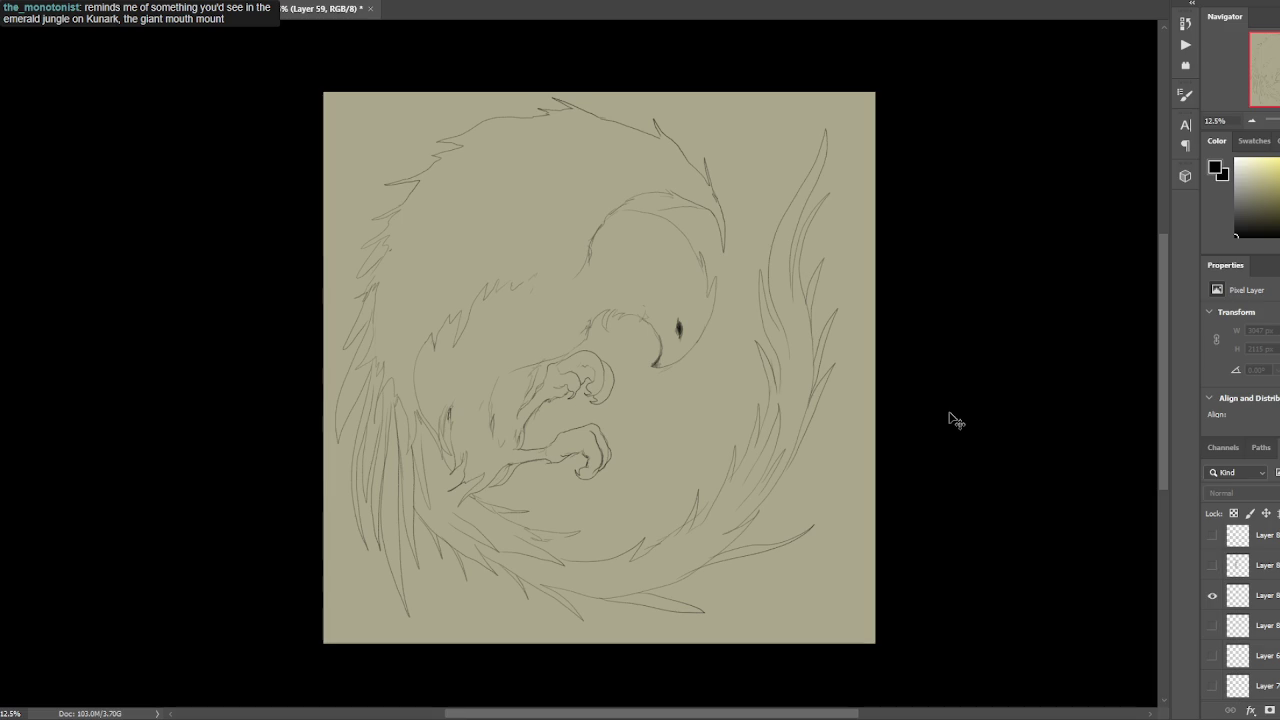
Swap the bird sketch for the beaked knight sketch and draw a freehand selection around the knight.
click(1210, 597)
click(1211, 566)
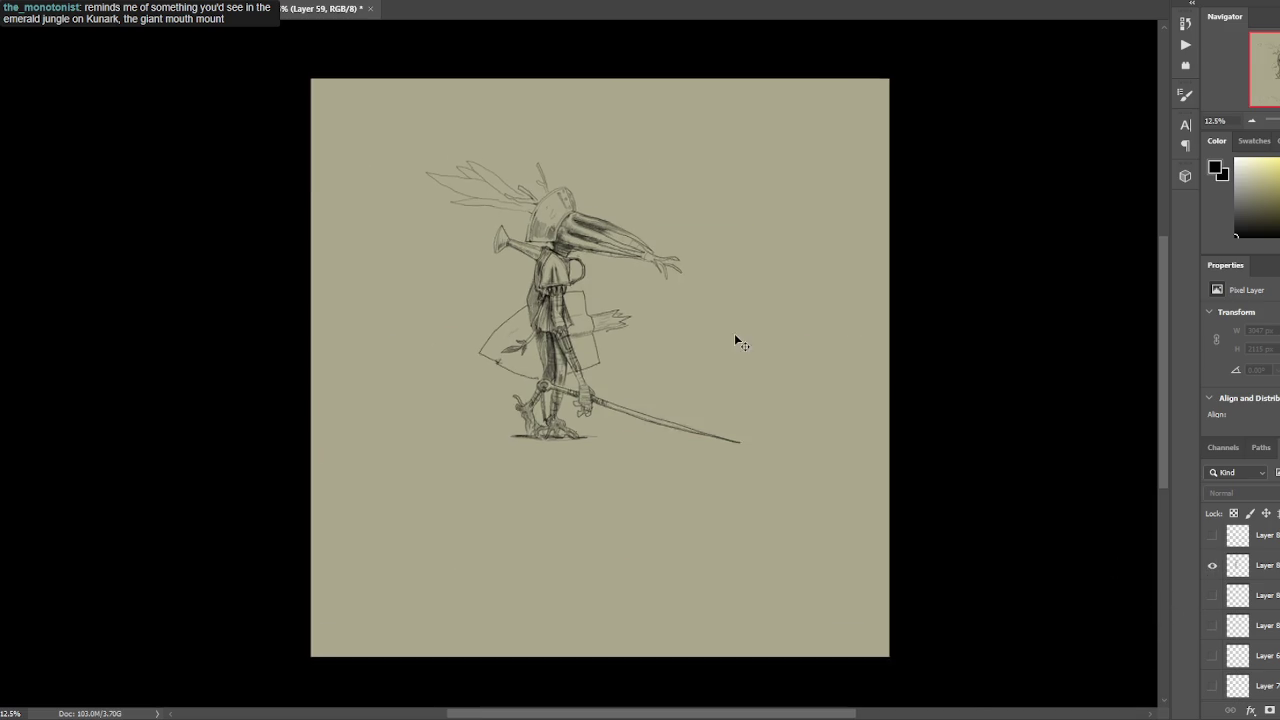
key(ctrl+plus)
drag(766, 320, 762, 417)
key(ctrl+minus)
key(ctrl+plus)
mouse_move(895, 355)
mouse_down()
mouse_move(920, 262)
mouse_move(152, 70)
mouse_move(465, 704)
mouse_move(957, 625)
mouse_up()
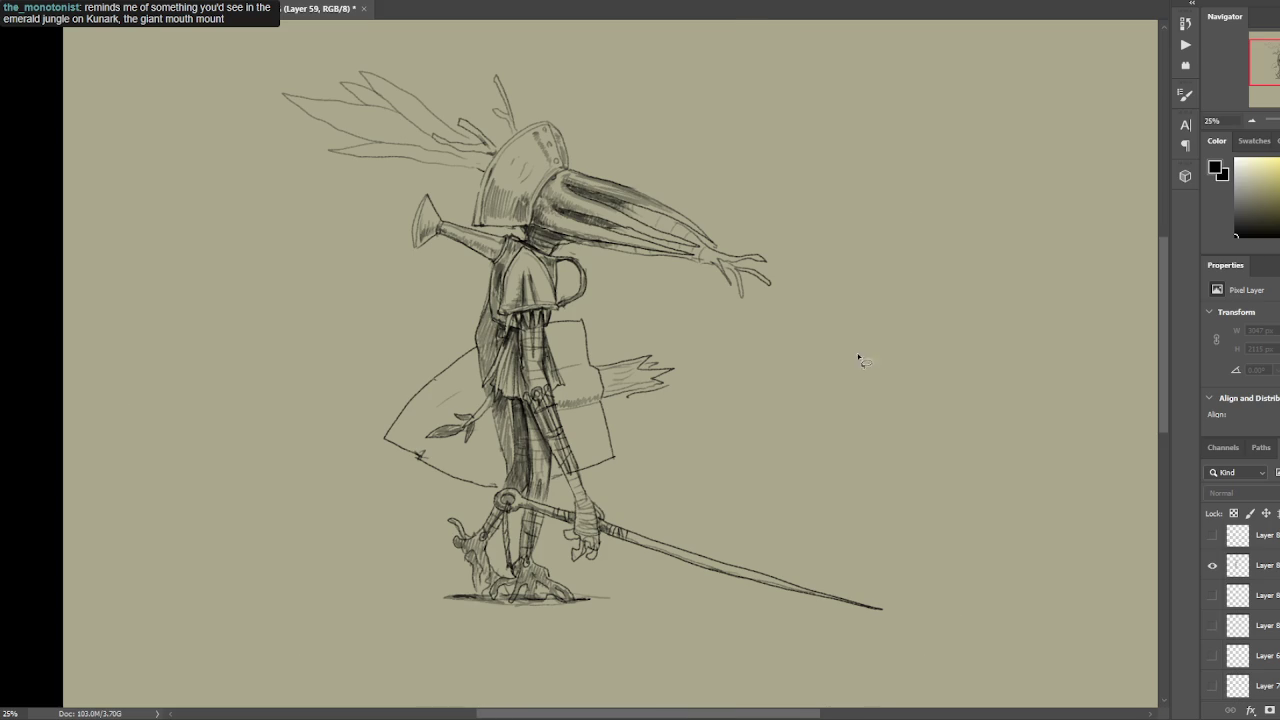
Hide the knight and show the pencil flow diagram of city, round arena and stands.
key(ctrl+minus)
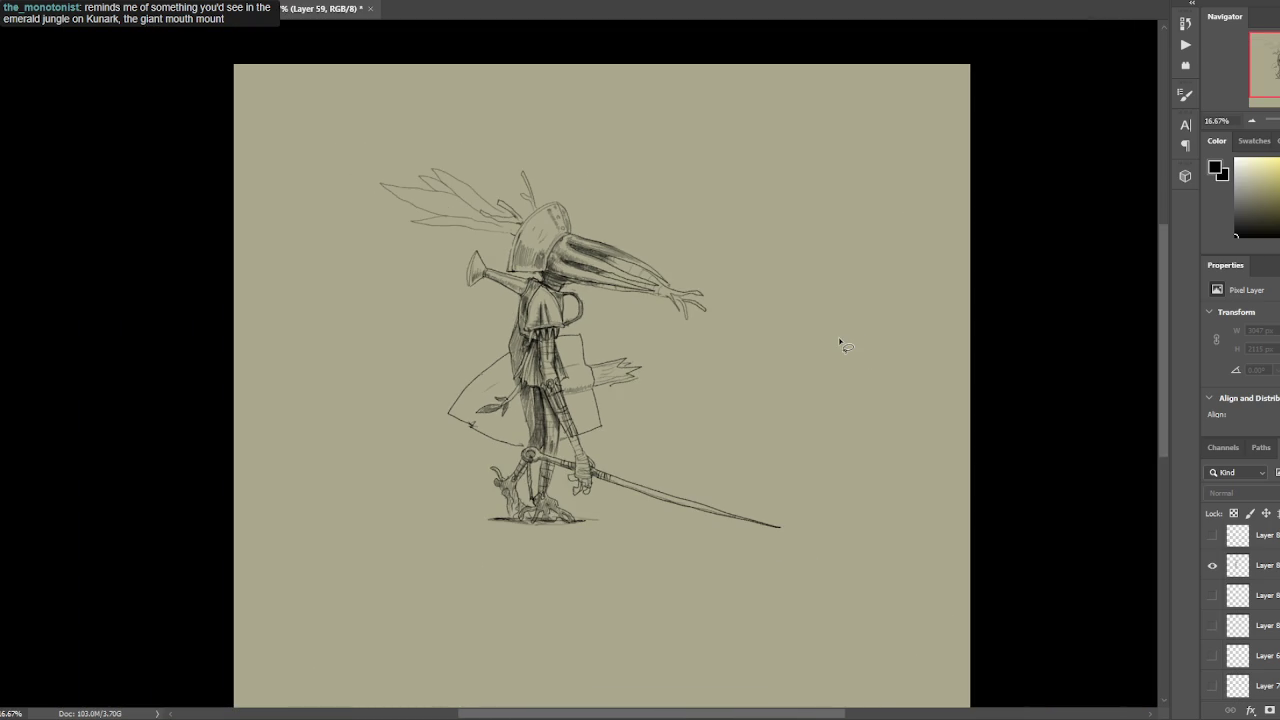
key(ctrl+plus)
drag(837, 343, 831, 363)
key(ctrl+minus)
key(ctrl+plus)
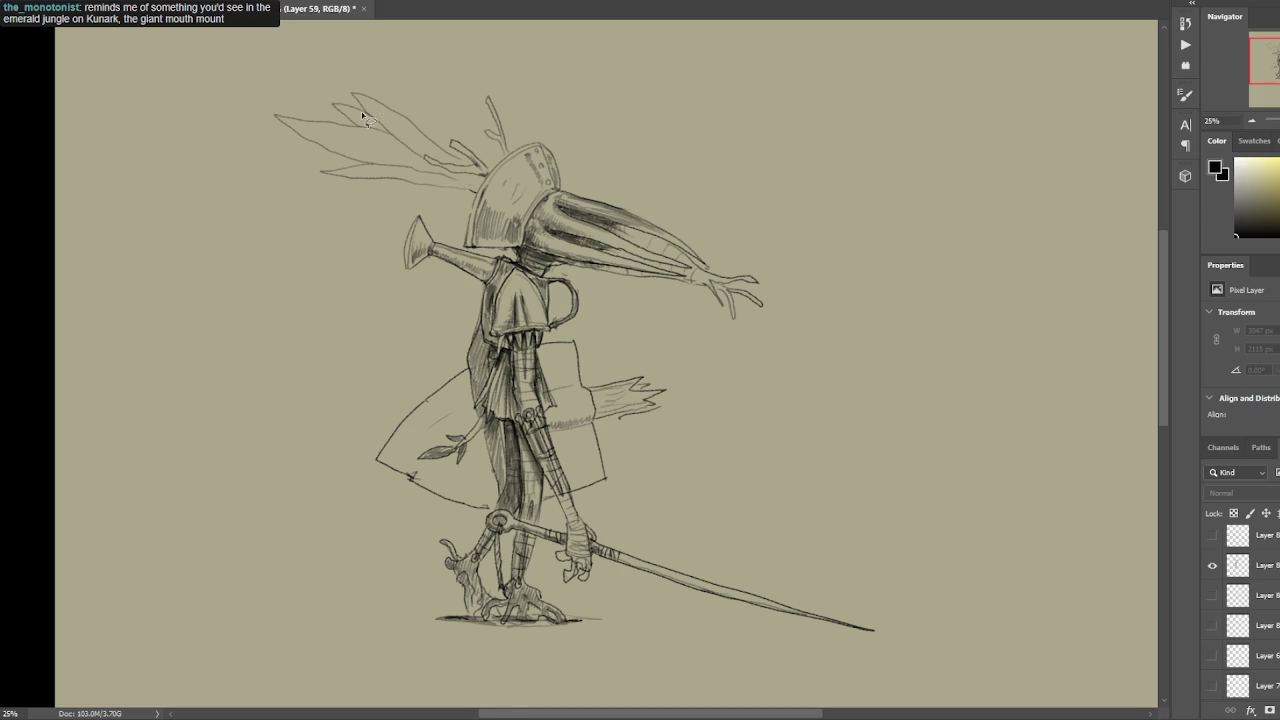
click(1212, 566)
click(1210, 598)
mouse_move(1212, 566)
mouse_down()
mouse_move(722, 358)
mouse_move(700, 375)
mouse_up()
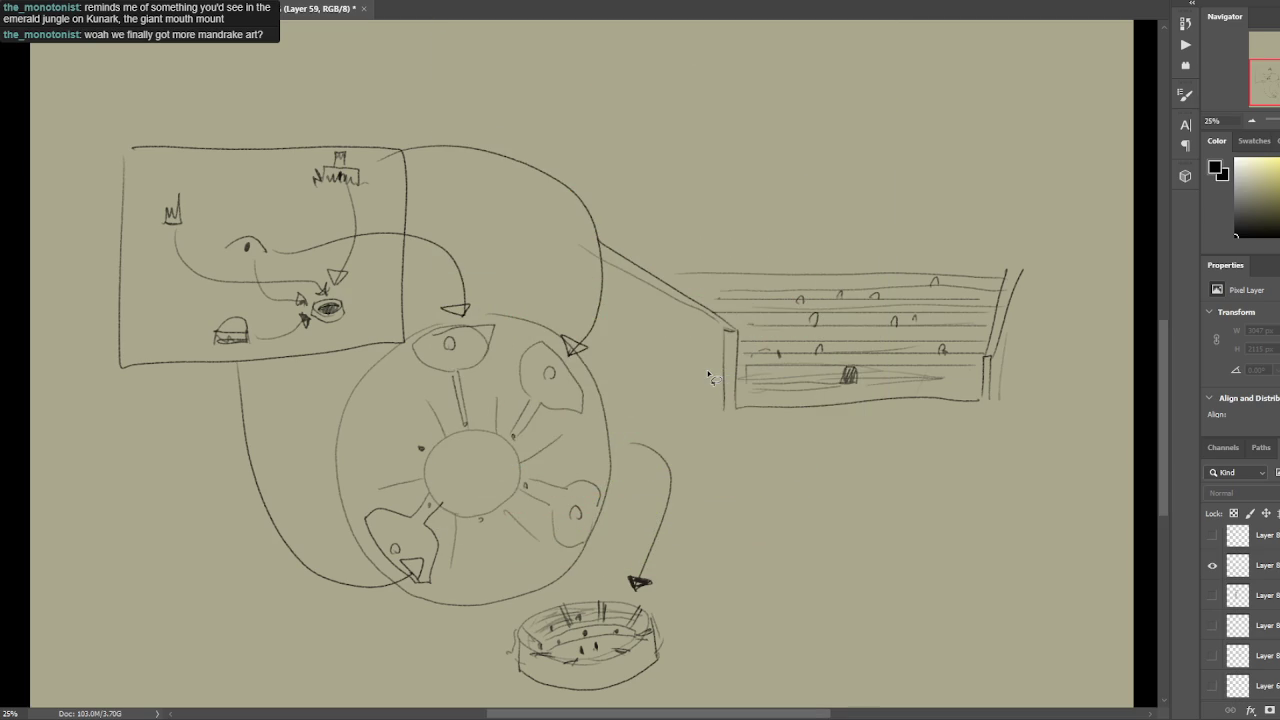
Show the knight sketch layer alongside the arena diagram and select Layer 86.
click(1212, 565)
click(1212, 595)
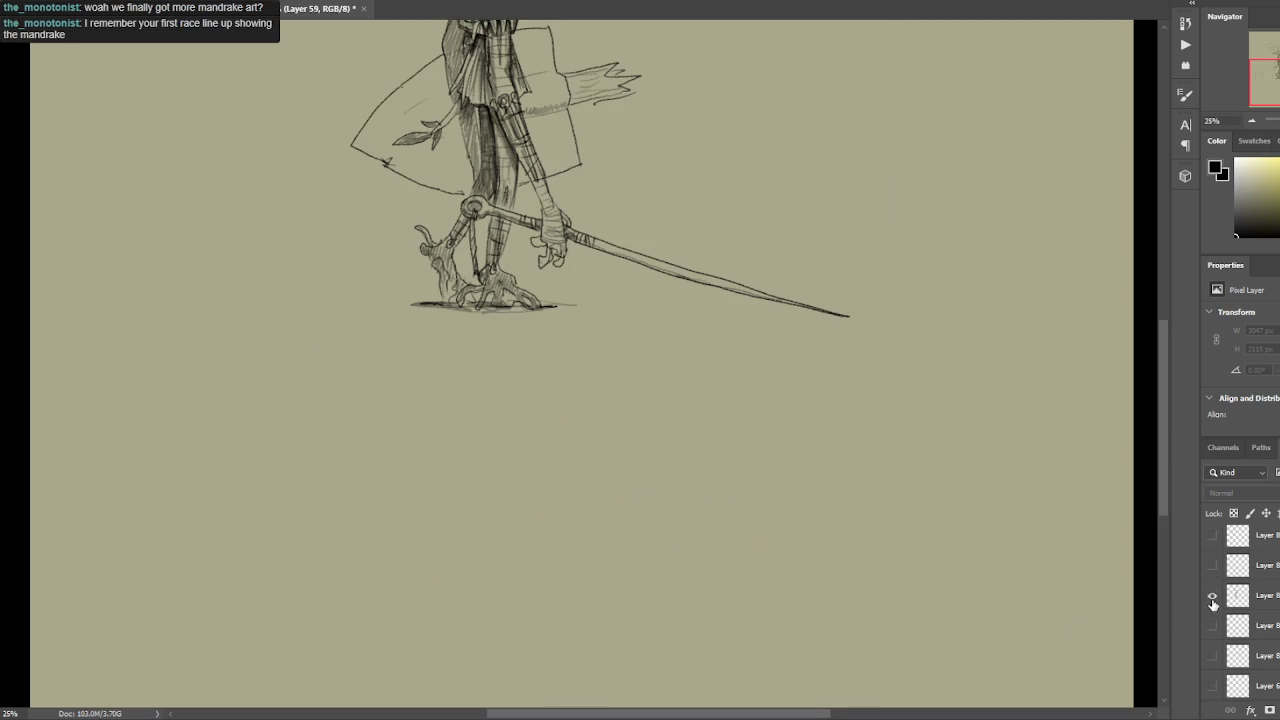
click(1212, 565)
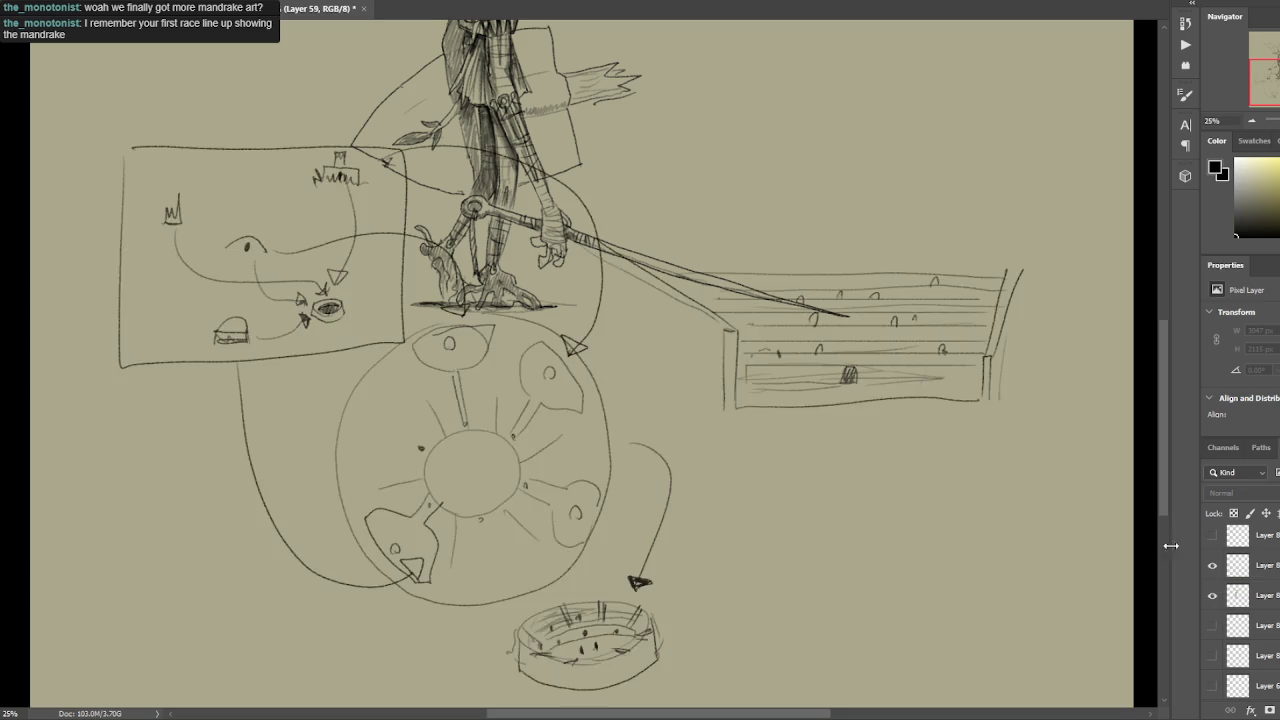
scroll(765, 502, down, 2)
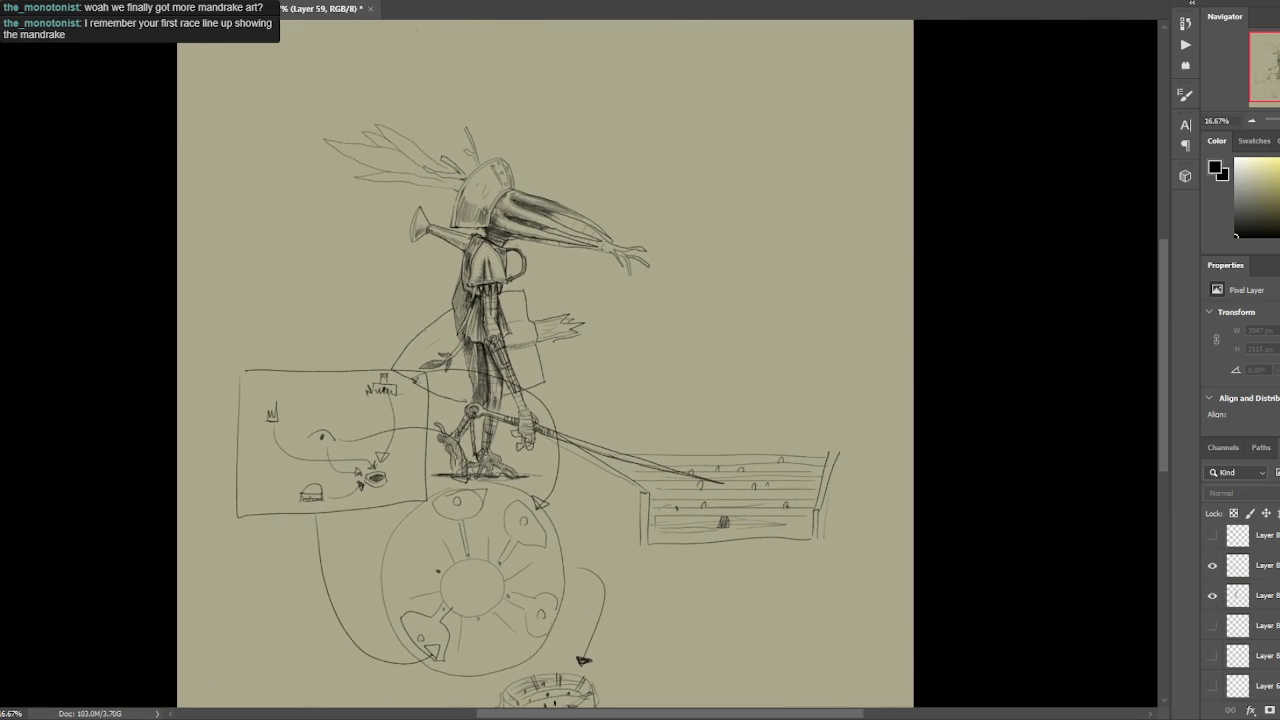
ctrl+click(643, 245)
Move the knight sketch up and to the right above the flow diagram, then reframe the view.
drag(643, 245, 628, 382)
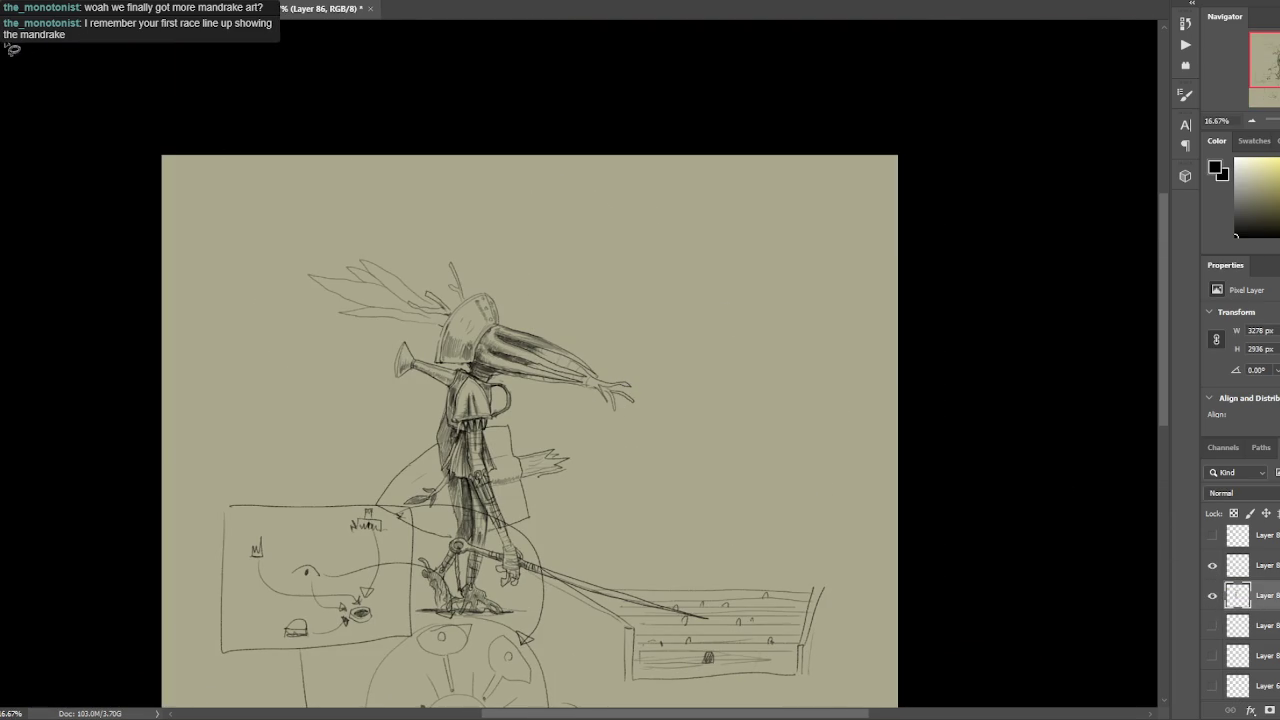
drag(417, 400, 559, 316)
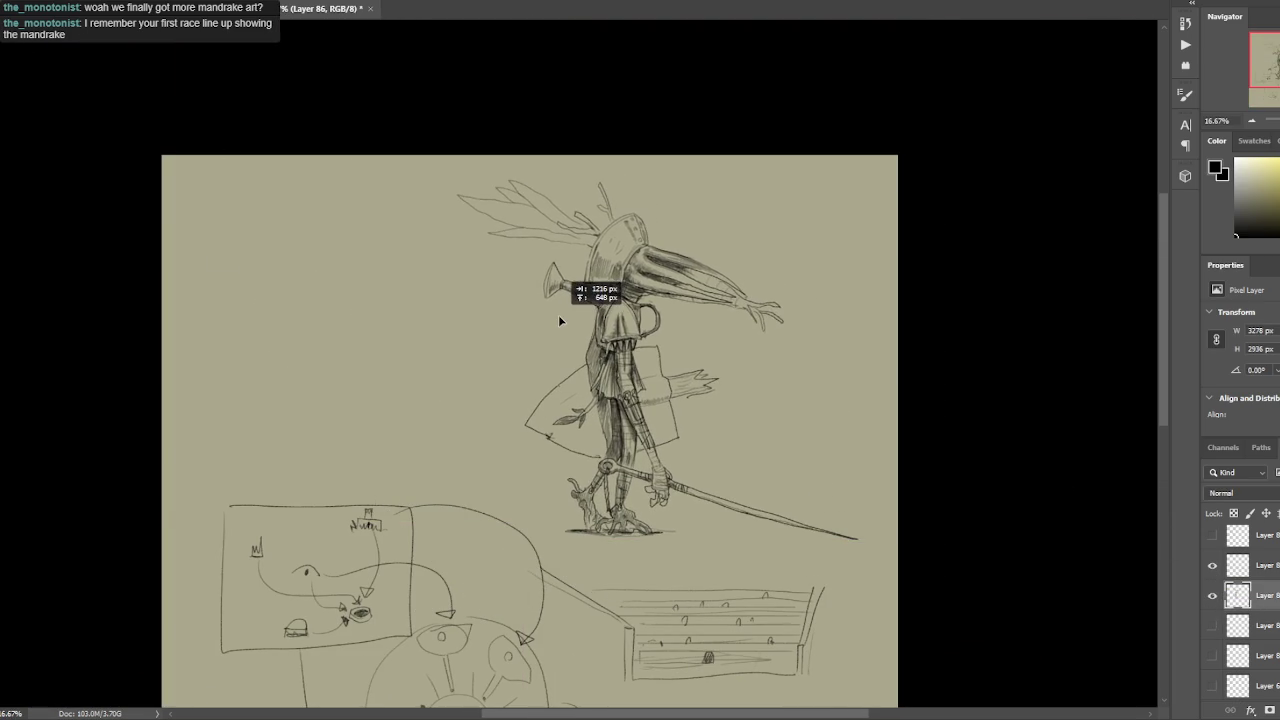
drag(608, 409, 628, 244)
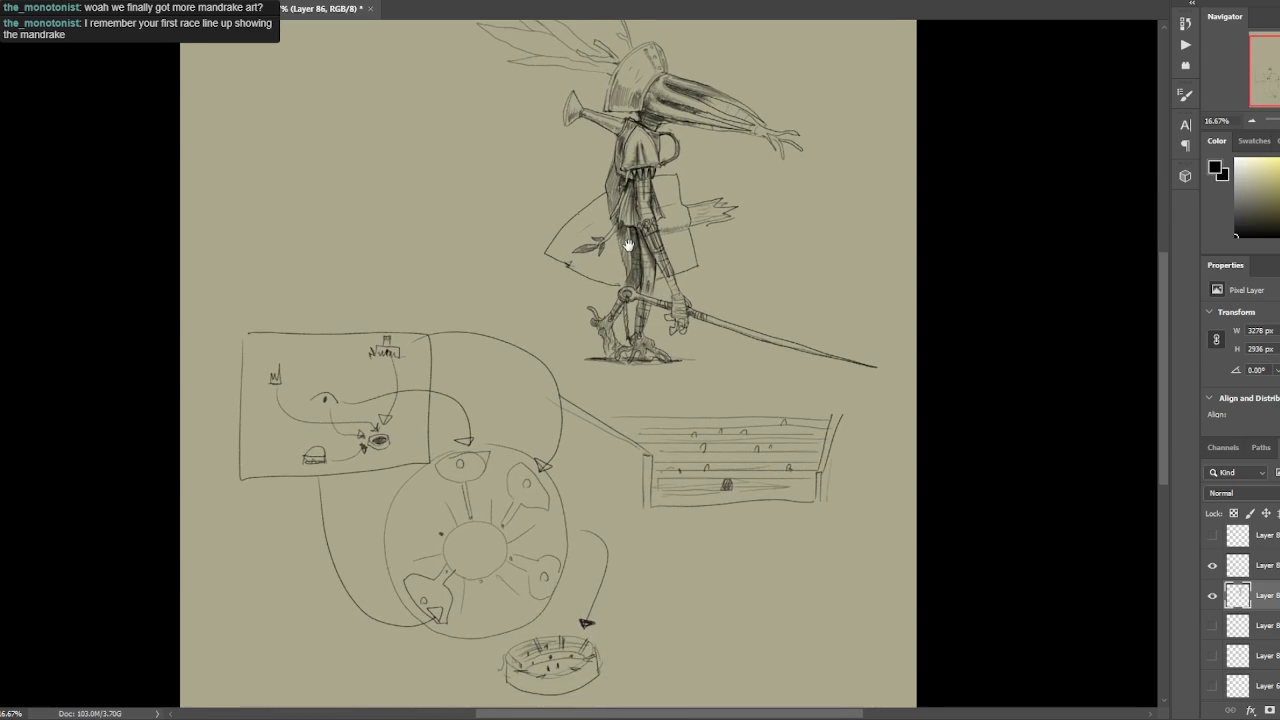
scroll(585, 345, up, 1)
mouse_move(594, 466)
mouse_down()
mouse_move(601, 333)
mouse_move(612, 335)
mouse_up()
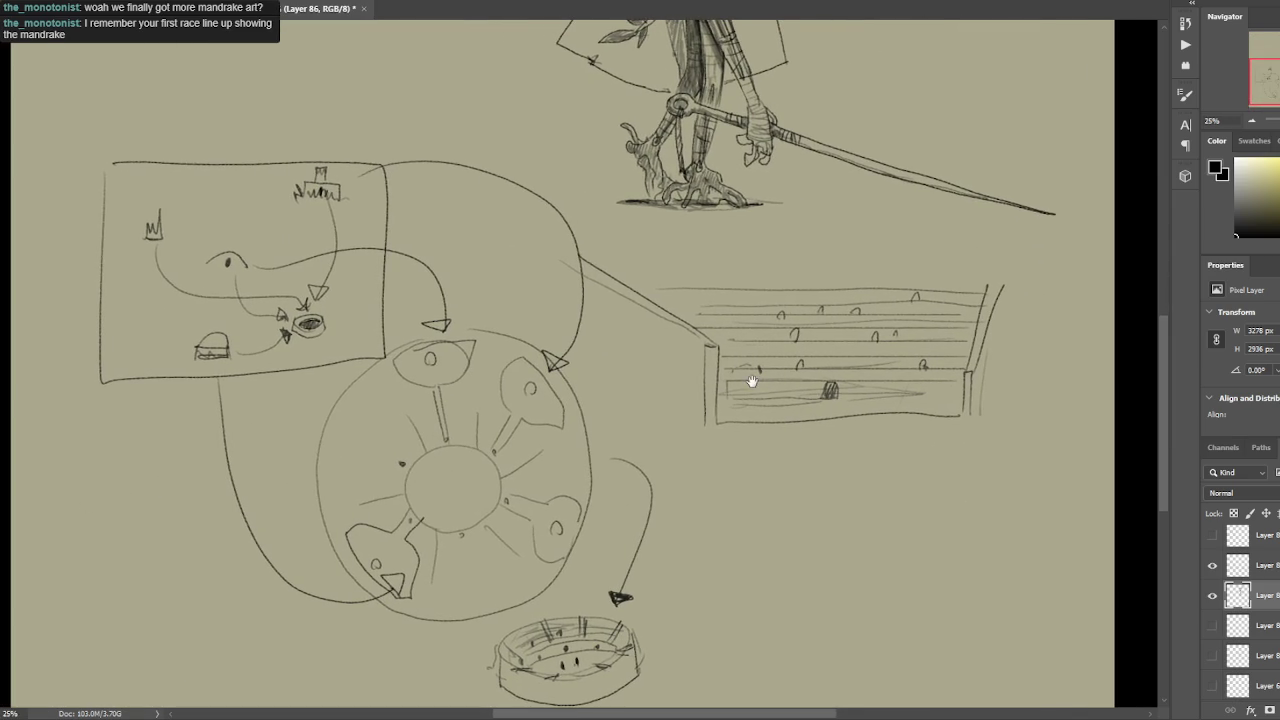
drag(752, 381, 762, 369)
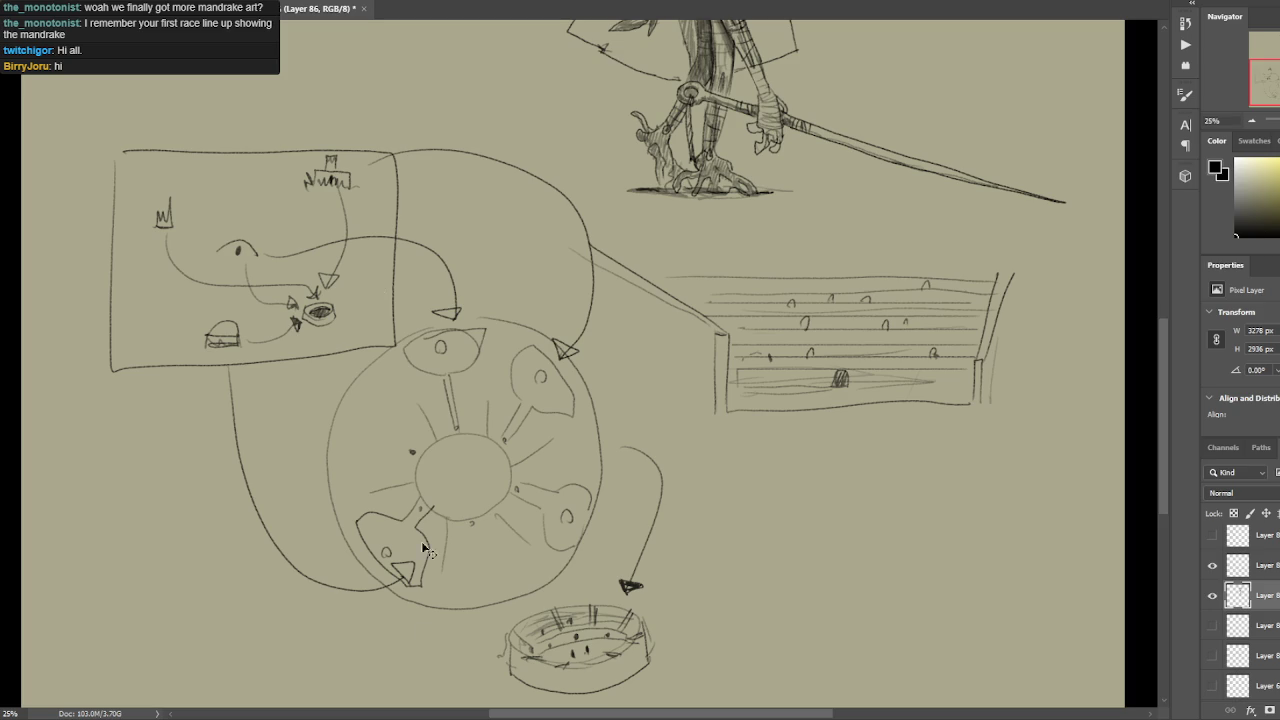
Discard a trial arena selection and trial strokes across the hub and under the stands box.
mouse_move(584, 432)
mouse_down()
mouse_move(595, 415)
mouse_move(597, 435)
mouse_up()
key(ctrl+d)
mouse_move(611, 443)
mouse_down()
mouse_move(512, 468)
mouse_move(616, 455)
mouse_move(596, 467)
mouse_up()
key(Delete)
key(ctrl+z)
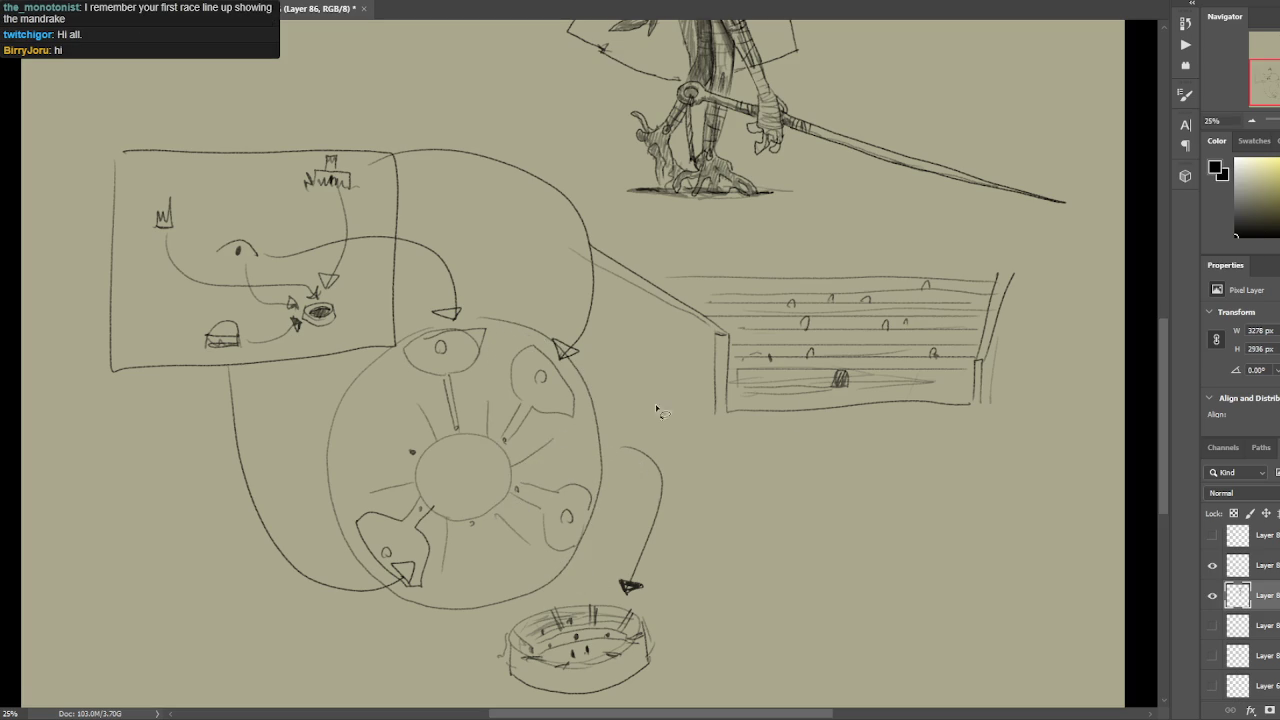
drag(960, 401, 748, 435)
key(ctrl+z)
Retrace the stands box's left side and bottom, adding small marks by the stands and in the arena bowl.
drag(724, 362, 728, 410)
drag(840, 387, 931, 366)
key(ctrl+z)
drag(854, 331, 863, 346)
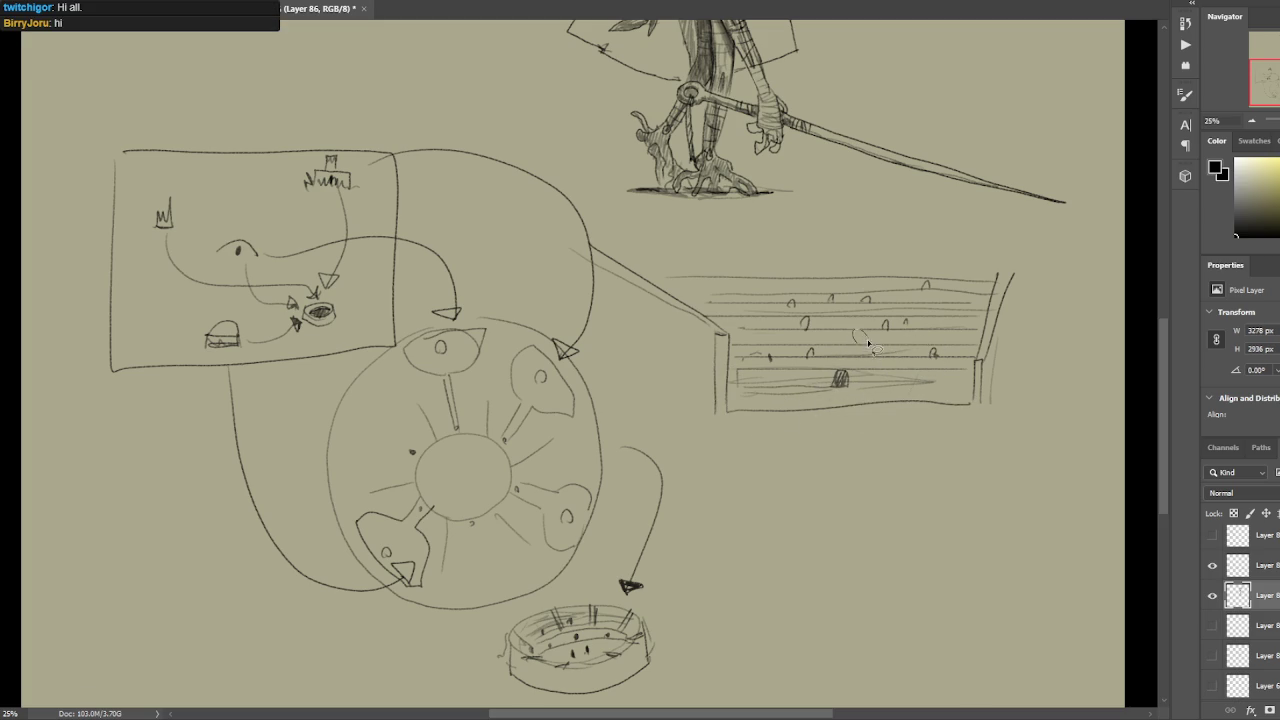
drag(568, 655, 622, 648)
Try selections around the castle, mushroom figure and stands area, then drop them.
mouse_move(322, 215)
mouse_down()
mouse_move(350, 215)
mouse_move(305, 143)
mouse_move(378, 198)
mouse_up()
key(ctrl+z)
mouse_move(266, 240)
mouse_down()
mouse_move(240, 280)
mouse_move(262, 238)
mouse_move(192, 238)
mouse_up()
drag(245, 360, 238, 360)
mouse_move(358, 207)
mouse_down()
mouse_move(365, 133)
mouse_move(375, 175)
mouse_move(577, 343)
mouse_up()
key(ctrl+d)
key(ctrl+d)
mouse_move(838, 220)
mouse_down()
mouse_move(862, 392)
mouse_move(840, 372)
mouse_up()
drag(803, 197, 845, 272)
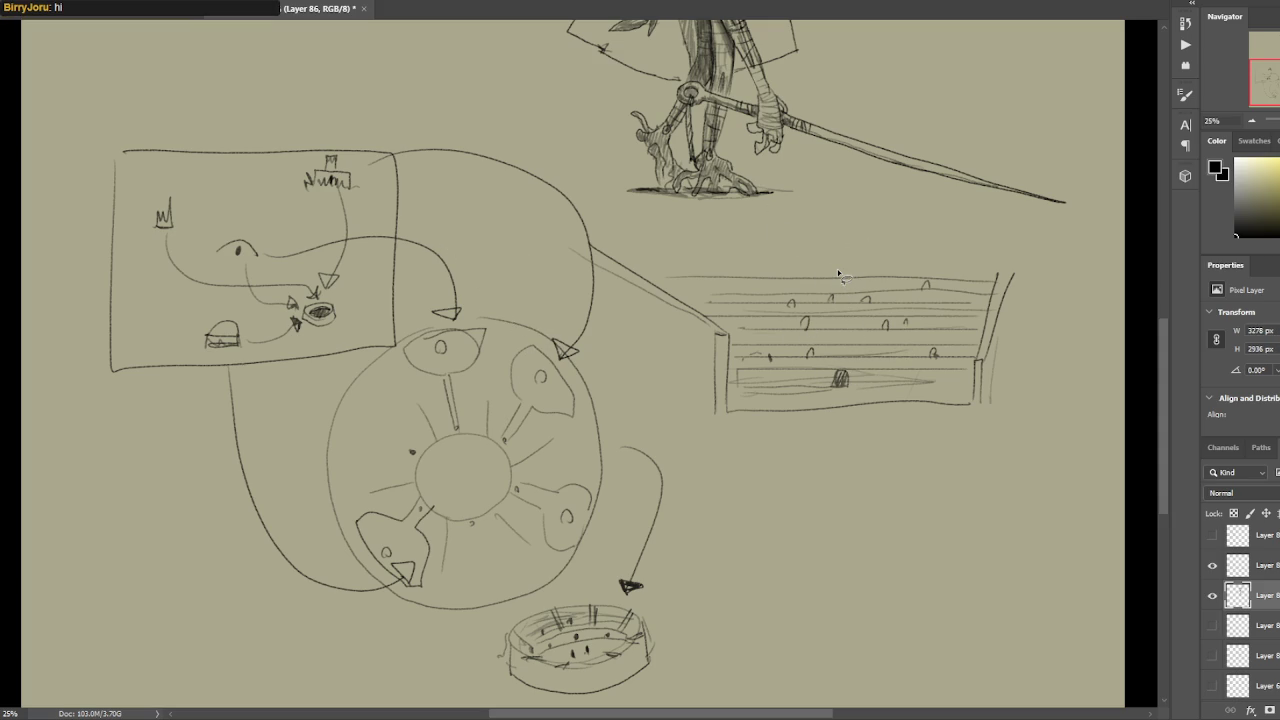
scroll(615, 325, down, 1)
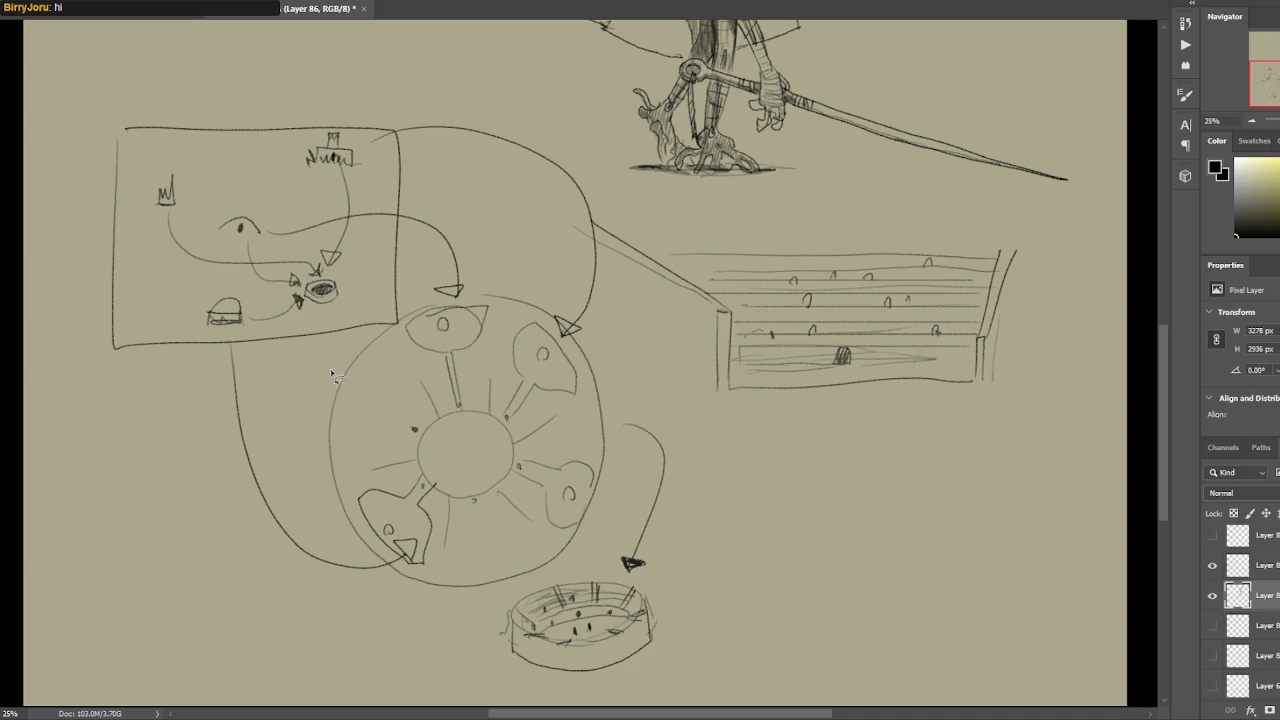
mouse_move(145, 312)
mouse_down()
mouse_move(228, 334)
mouse_move(334, 314)
mouse_up()
drag(333, 316, 346, 316)
key(ctrl+z)
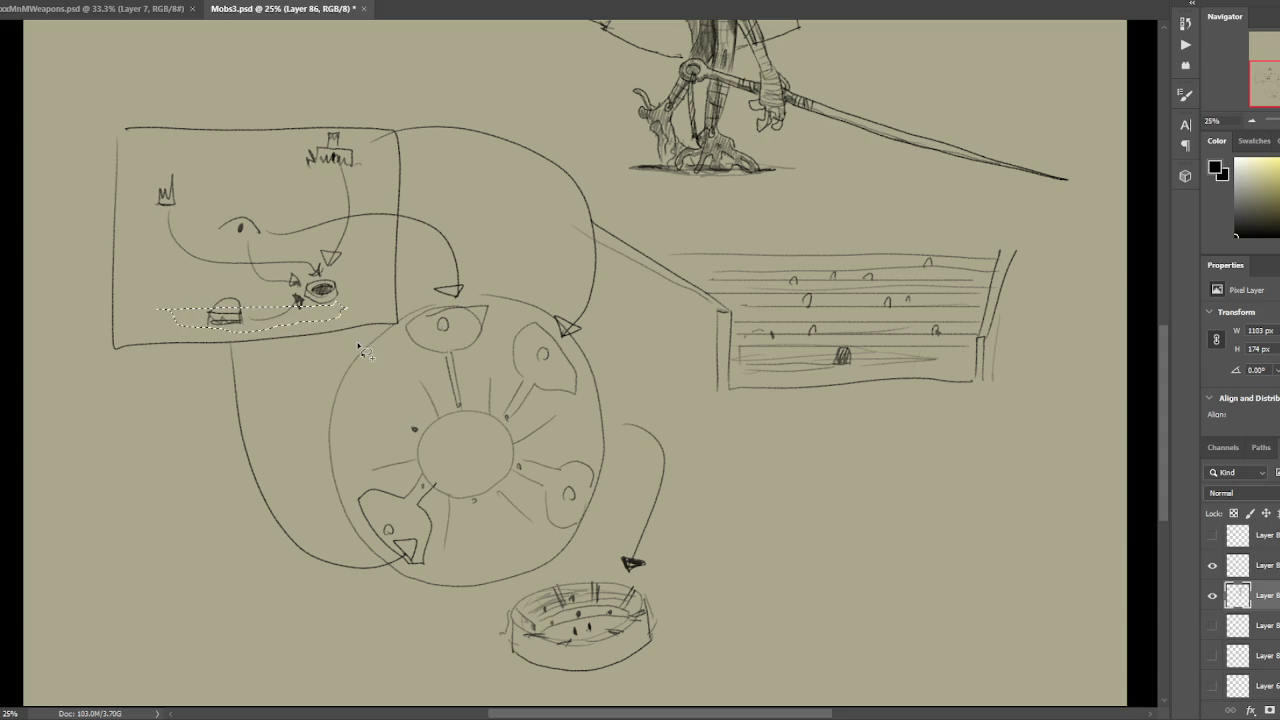
drag(264, 335, 350, 307)
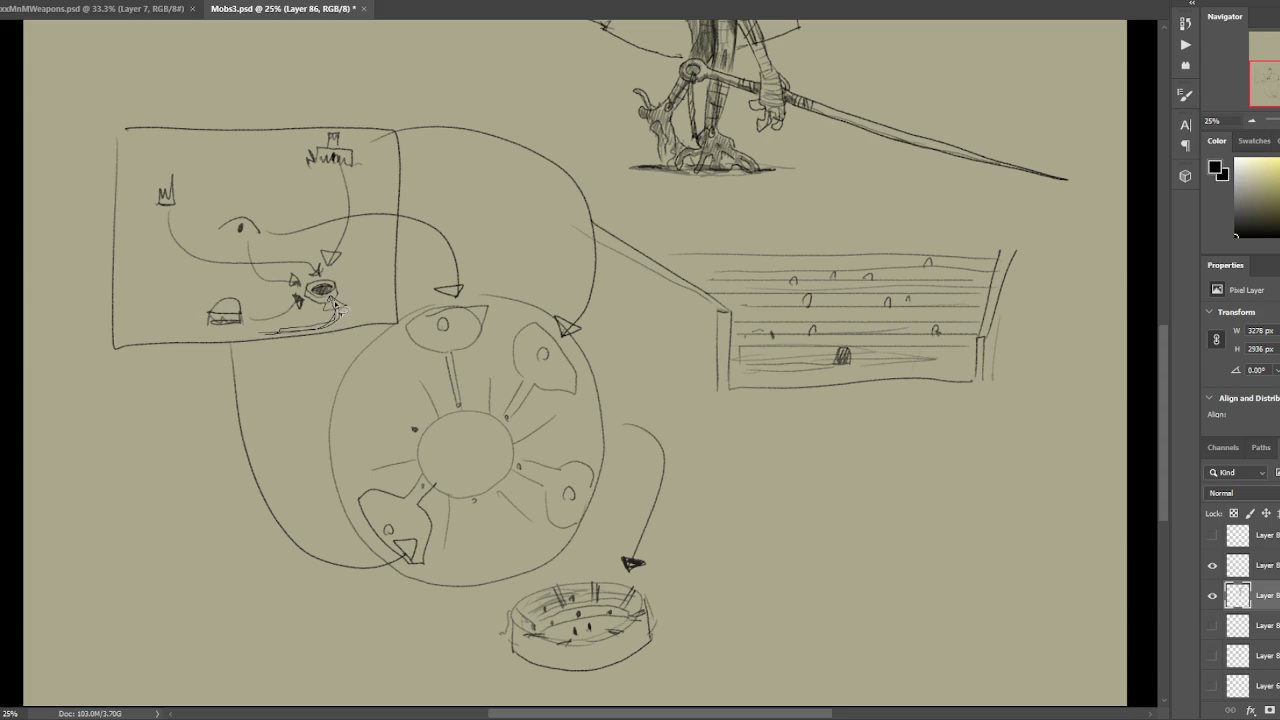
key(Delete)
key(ctrl+d)
drag(426, 148, 457, 224)
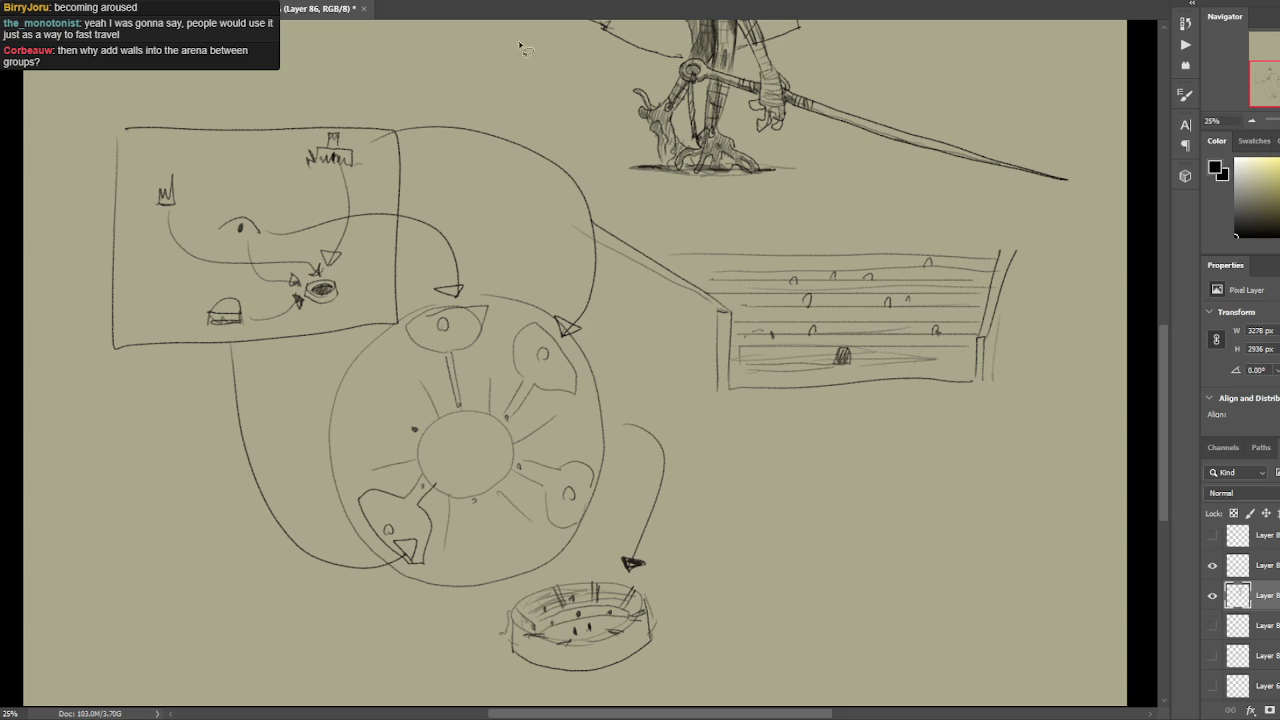
Drop trial strokes around the stand and sketch a post with a small oval above the stands.
drag(1005, 384, 1012, 221)
key(ctrl+z)
drag(872, 355, 926, 347)
key(ctrl+z)
drag(846, 196, 842, 234)
Draw two straight horizontal lines right of the stands and a small arch beside them.
drag(993, 349, 1075, 349)
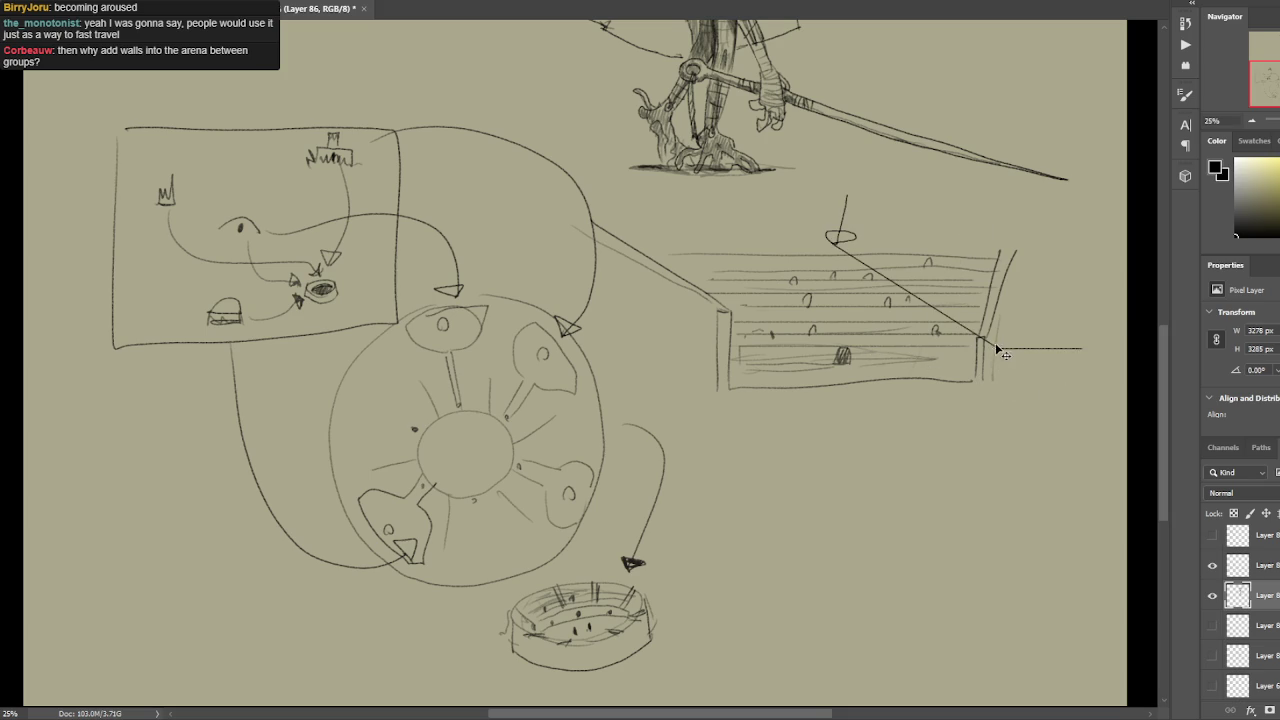
key(ctrl+z)
drag(995, 344, 1146, 344)
drag(1021, 344, 1136, 340)
key(ctrl+z)
drag(1006, 337, 1106, 336)
drag(1010, 324, 1136, 324)
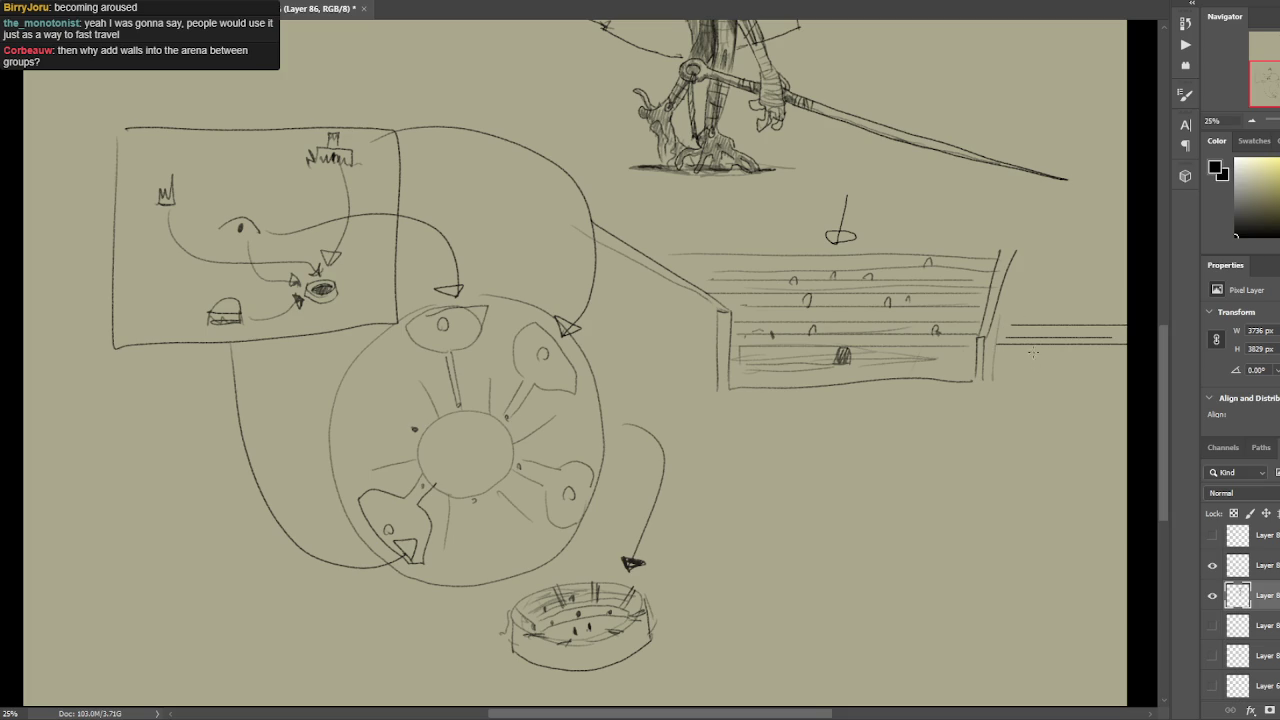
mouse_move(1055, 377)
mouse_down()
mouse_move(1073, 376)
mouse_move(1033, 376)
mouse_move(1048, 390)
mouse_move(950, 391)
mouse_move(832, 347)
mouse_up()
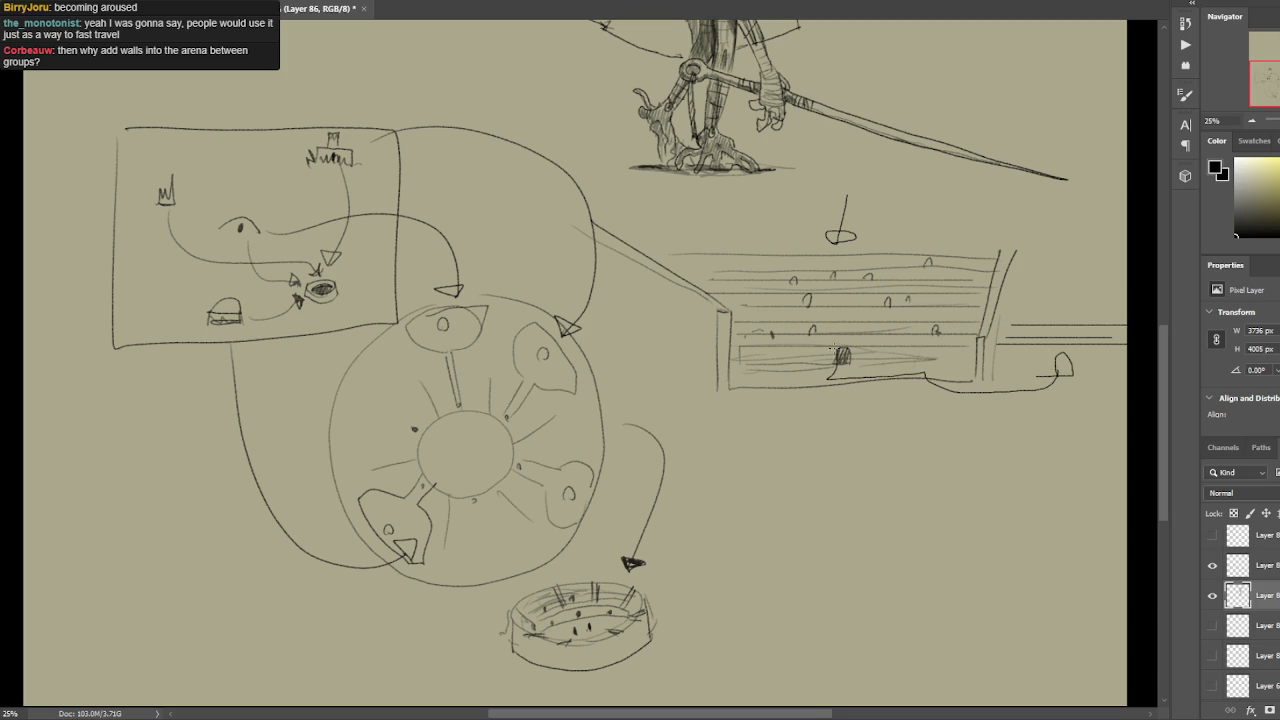
key(ctrl+z)
Try and undo several tower-to-arrows strokes on the map, keeping the original burger-to-eye line.
mouse_move(163, 213)
mouse_down()
mouse_move(310, 288)
mouse_move(356, 262)
mouse_move(344, 165)
mouse_up()
key(ctrl+z)
mouse_move(166, 198)
mouse_down()
mouse_move(216, 255)
mouse_move(314, 275)
mouse_move(255, 272)
mouse_move(168, 205)
mouse_move(172, 220)
mouse_move(306, 276)
mouse_up()
key(ctrl+z)
drag(246, 232, 306, 282)
key(ctrl+z)
mouse_move(325, 167)
mouse_down()
mouse_move(300, 296)
mouse_move(330, 180)
mouse_up()
key(ctrl+z)
key(ctrl+z)
mouse_move(288, 298)
mouse_down()
mouse_move(278, 314)
mouse_move(226, 314)
mouse_move(322, 290)
mouse_move(240, 322)
mouse_up()
key(ctrl+z)
key(ctrl+z)
key(ctrl+z)
key(ctrl+z)
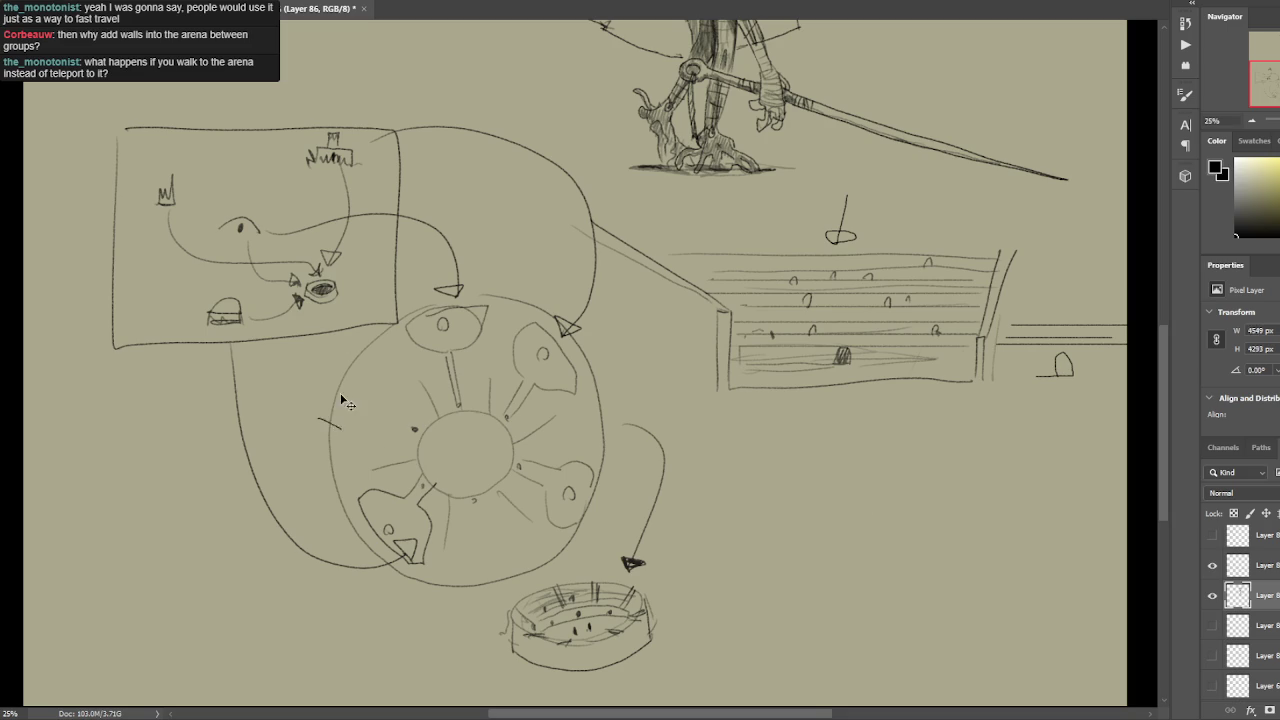
Mark two short parallel strokes at the arena's left edge, sketching then dropping a hatched wedge.
mouse_move(323, 367)
mouse_down()
mouse_move(365, 381)
mouse_move(322, 398)
mouse_move(352, 392)
mouse_move(360, 440)
mouse_move(428, 410)
mouse_move(370, 372)
mouse_move(420, 392)
mouse_move(404, 440)
mouse_move(384, 438)
mouse_up()
drag(402, 390, 377, 435)
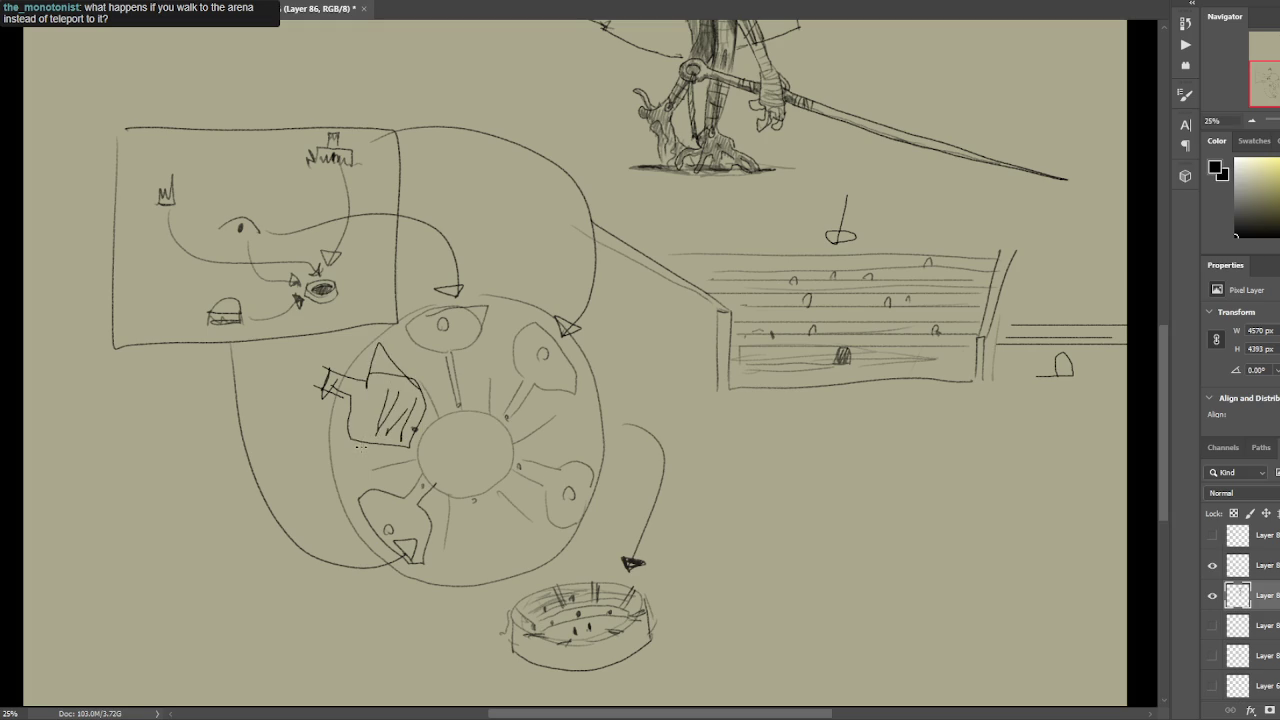
drag(339, 428, 366, 460)
mouse_move(376, 361)
mouse_down()
mouse_move(420, 362)
mouse_move(446, 414)
mouse_up()
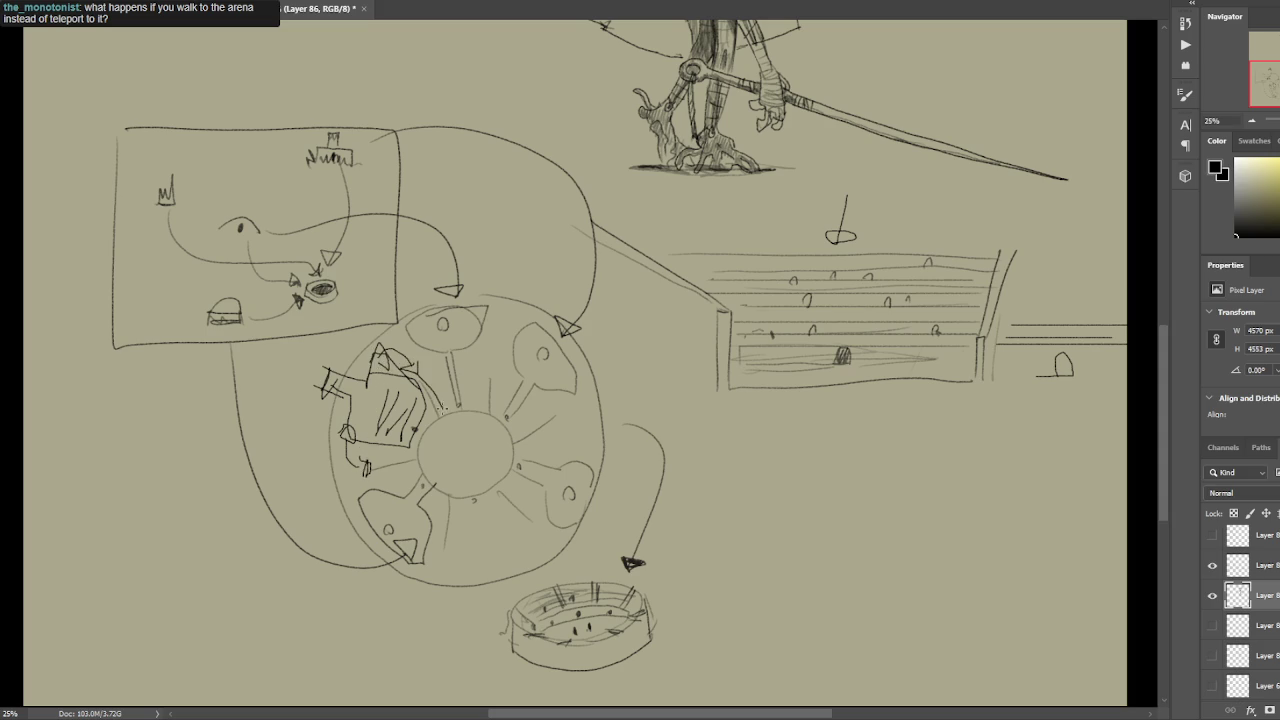
drag(390, 461, 448, 455)
key(ctrl+z)
key(ctrl+z)
key(ctrl+z)
key(ctrl+z)
key(ctrl+z)
key(ctrl+z)
key(ctrl+z)
key(ctrl+z)
key(ctrl+z)
key(ctrl+z)
key(ctrl+z)
key(ctrl+z)
key(ctrl+z)
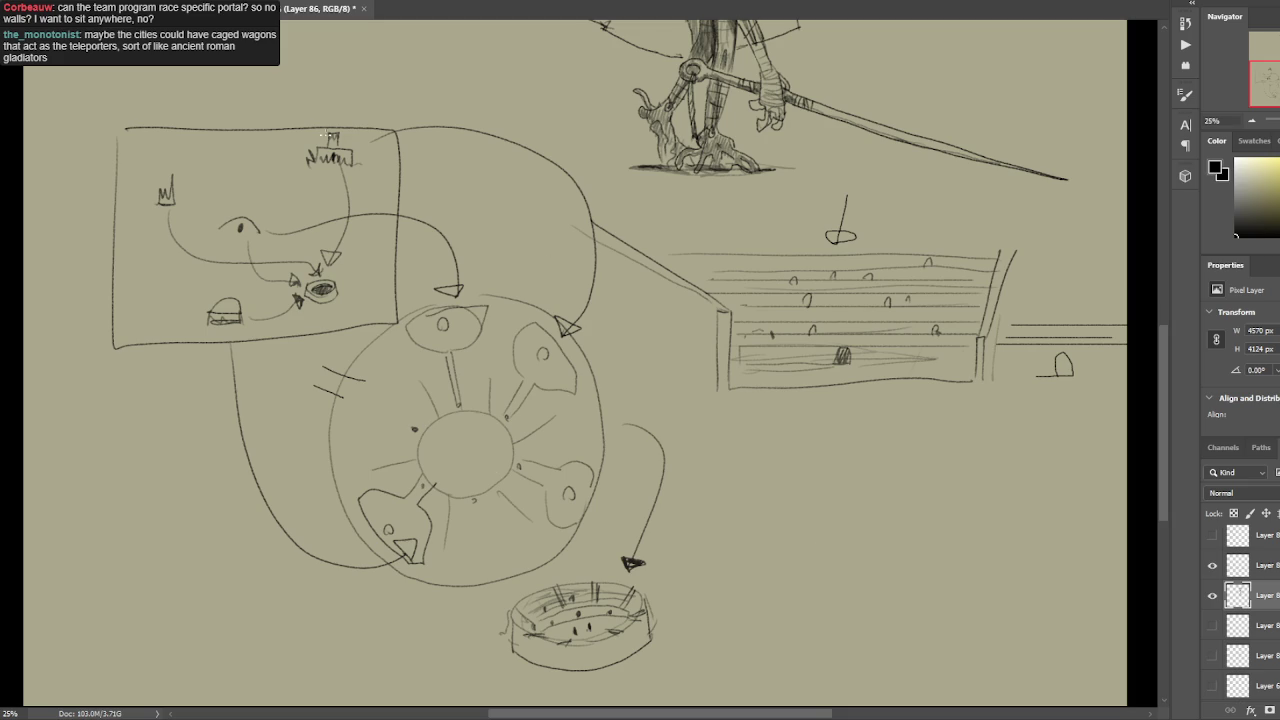
drag(682, 218, 625, 232)
mouse_move(903, 377)
mouse_down()
mouse_move(688, 393)
mouse_move(700, 384)
mouse_up()
drag(956, 391, 960, 398)
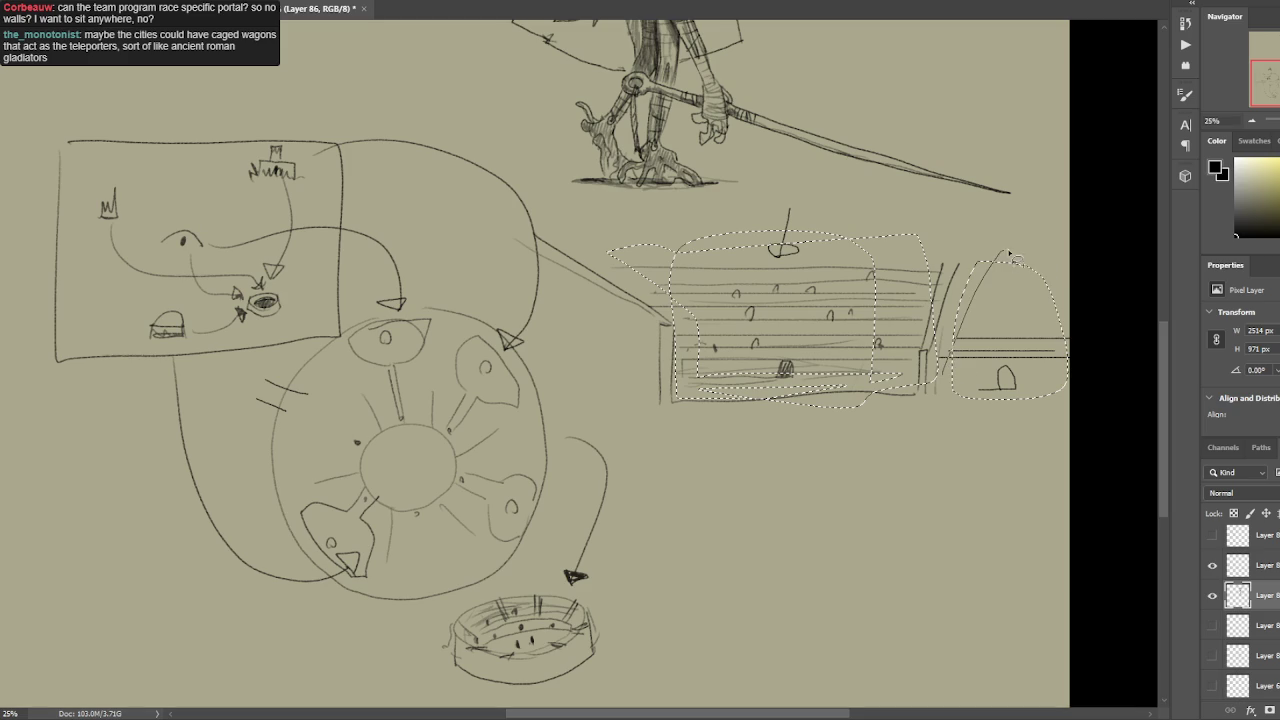
drag(1012, 256, 1097, 344)
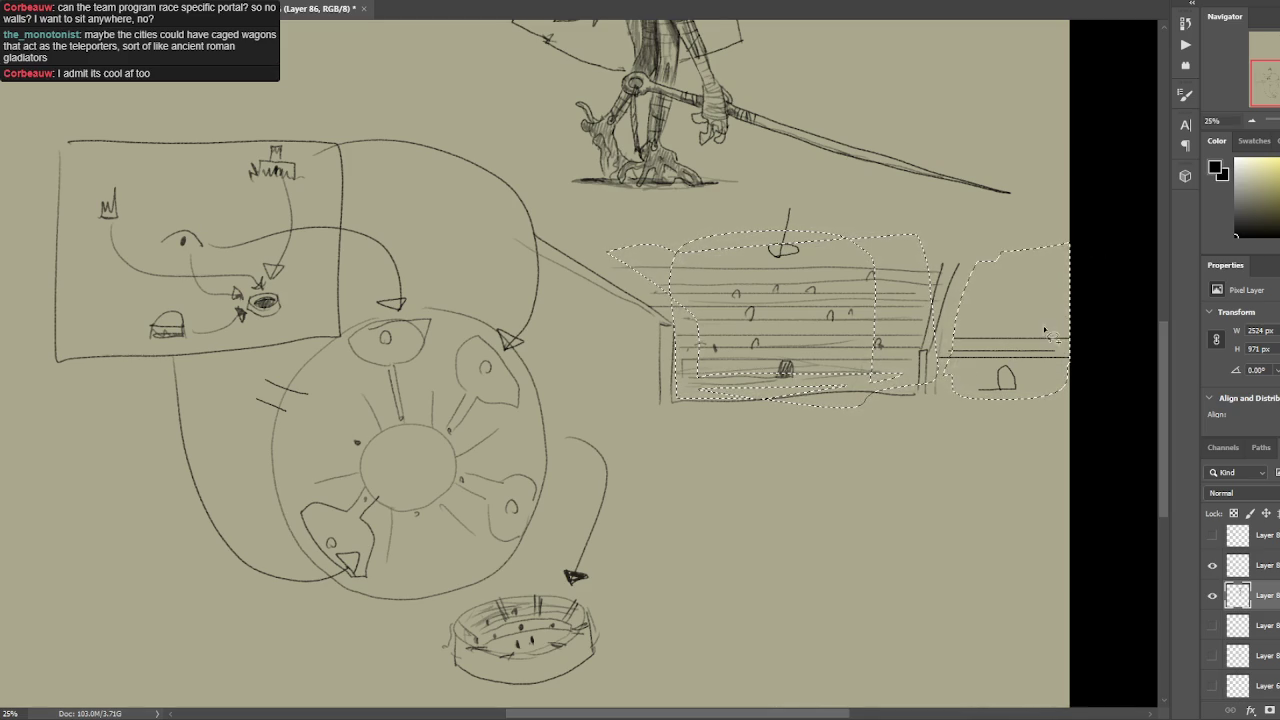
scroll(1045, 330, right, 1)
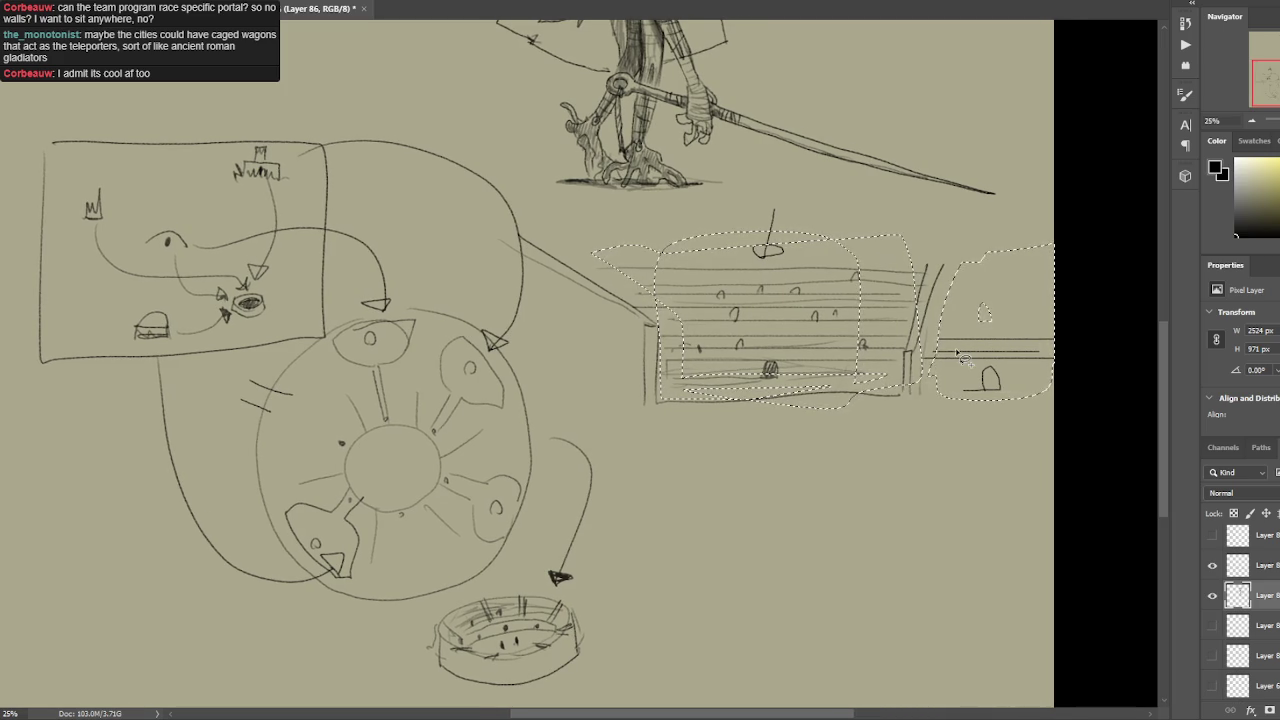
key(ctrl+d)
drag(973, 254, 977, 260)
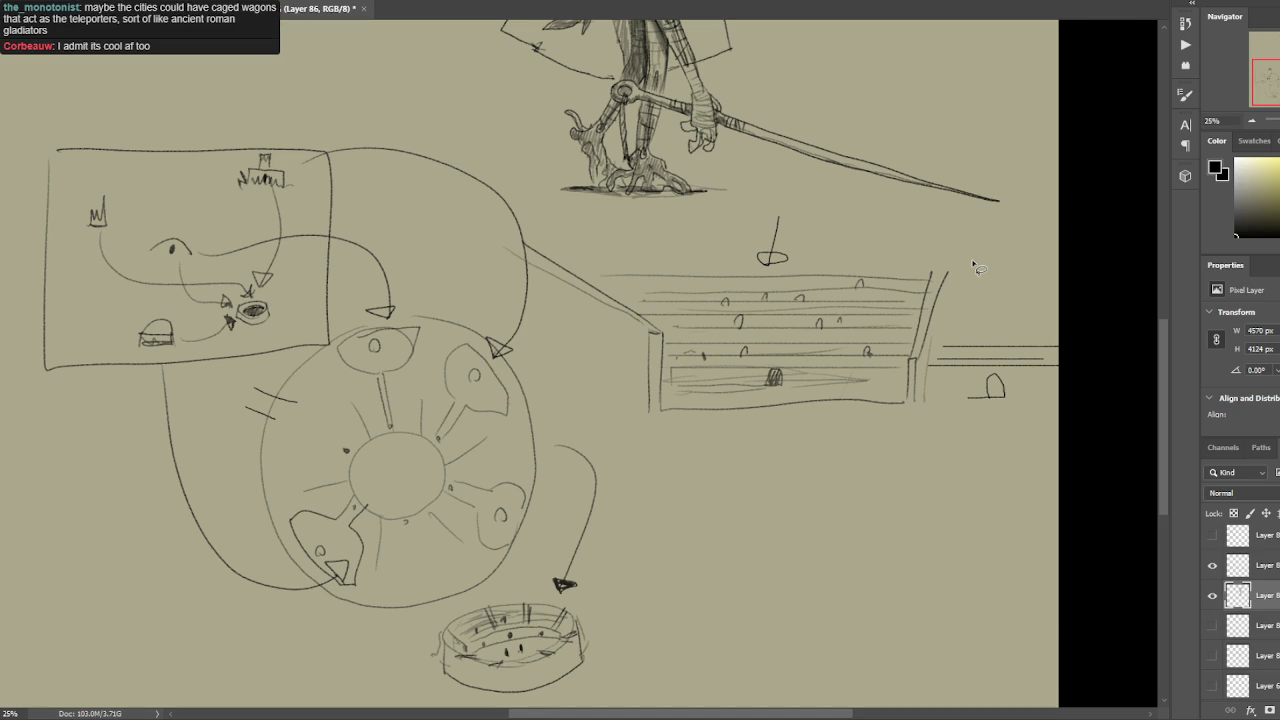
drag(851, 297, 857, 360)
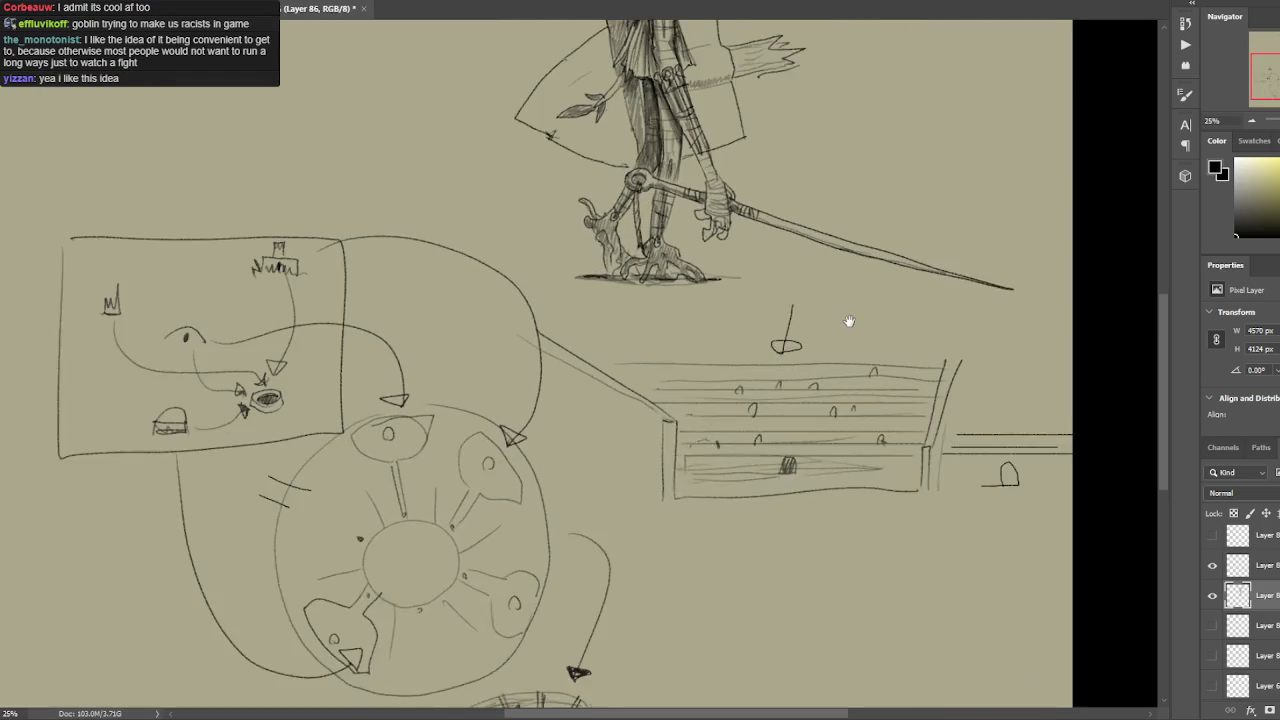
scroll(853, 330, down, 1)
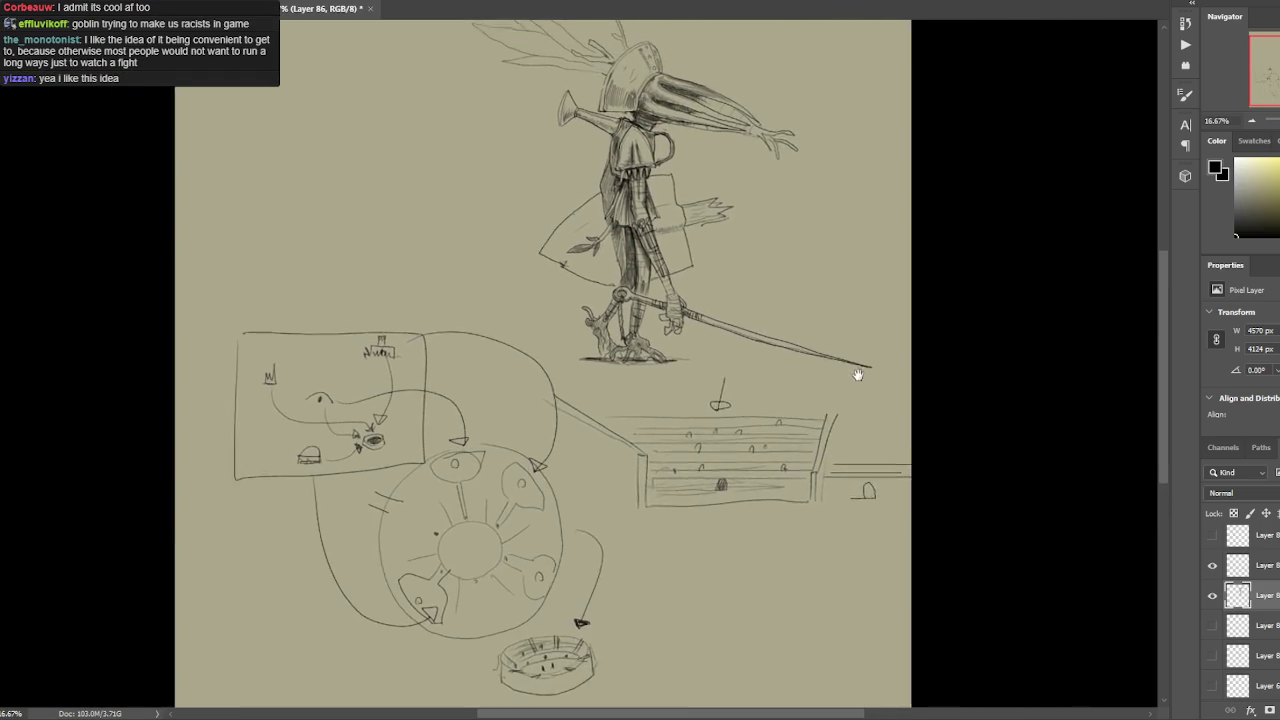
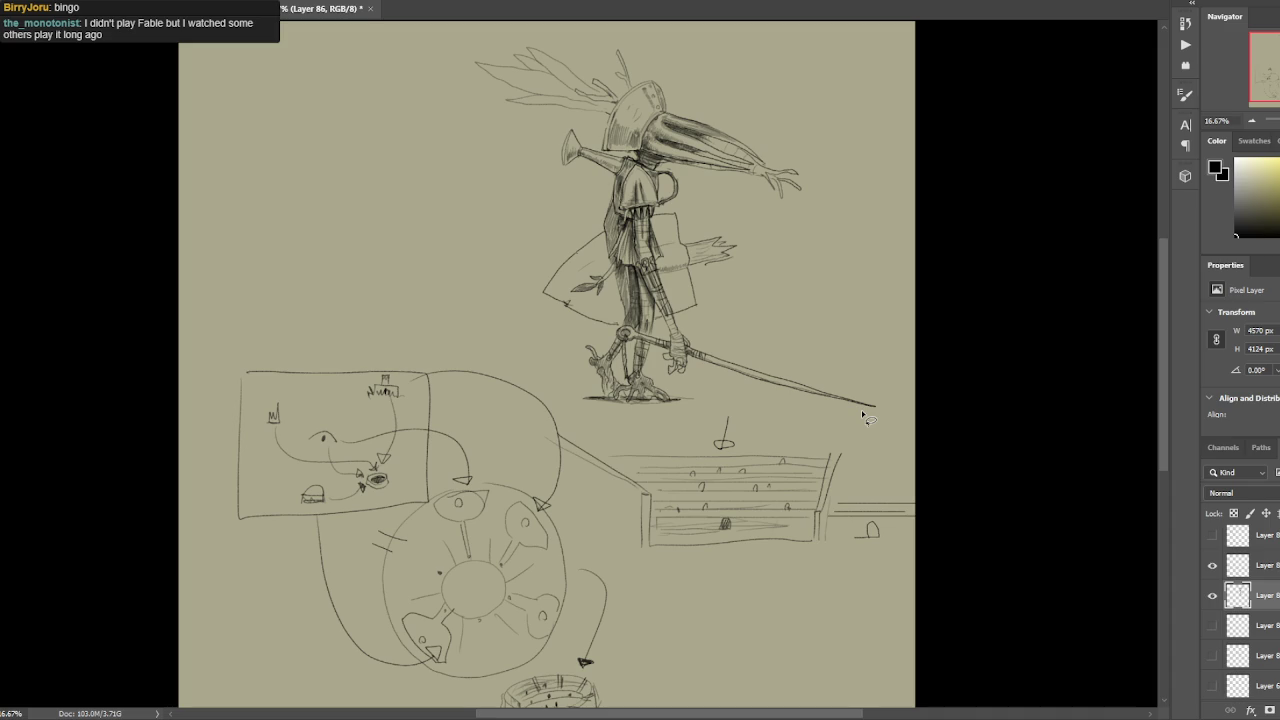
Frame the armoured character and try several selections around it, discarding each one.
key(ctrl+plus)
key(ctrl+plus)
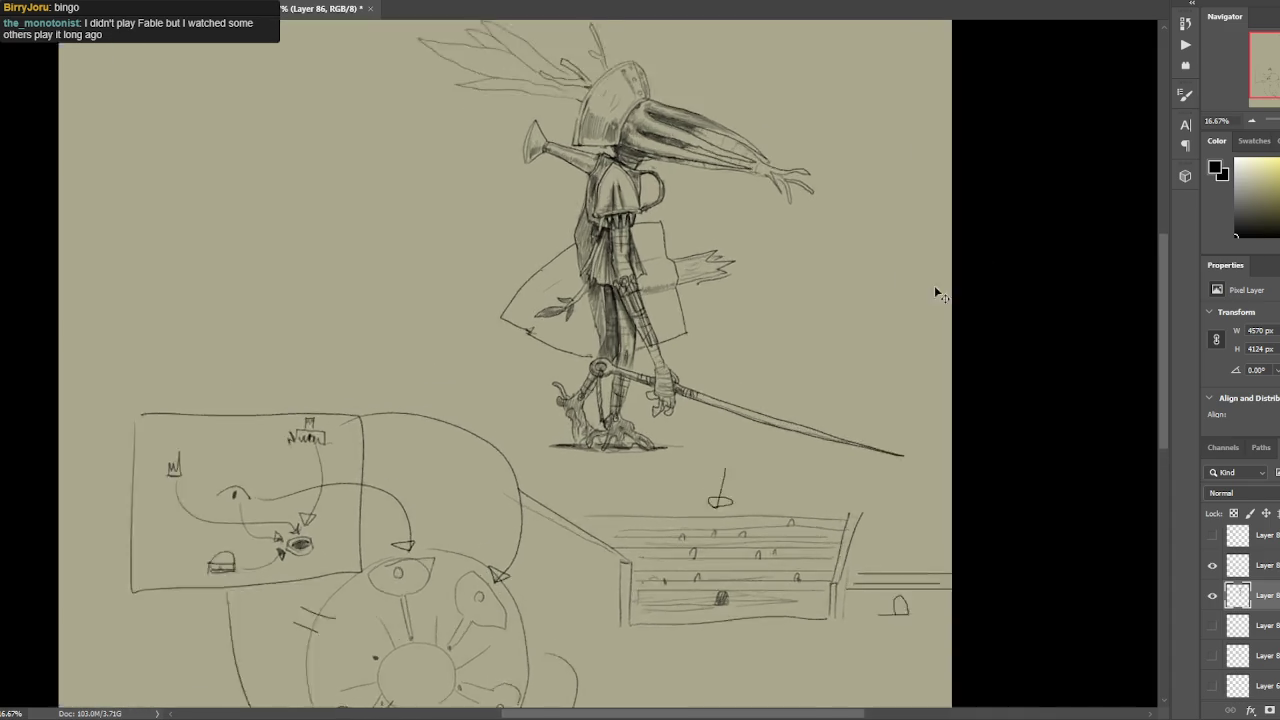
key(ctrl+minus)
drag(911, 274, 823, 346)
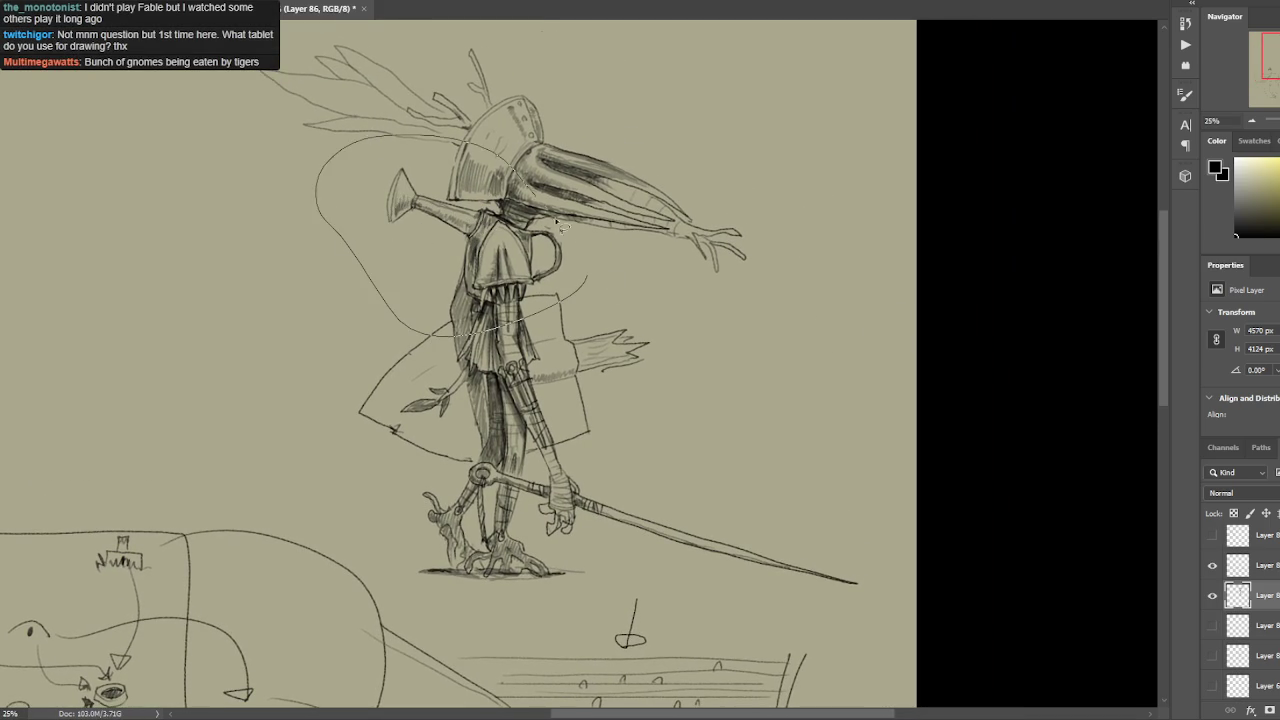
drag(658, 418, 491, 489)
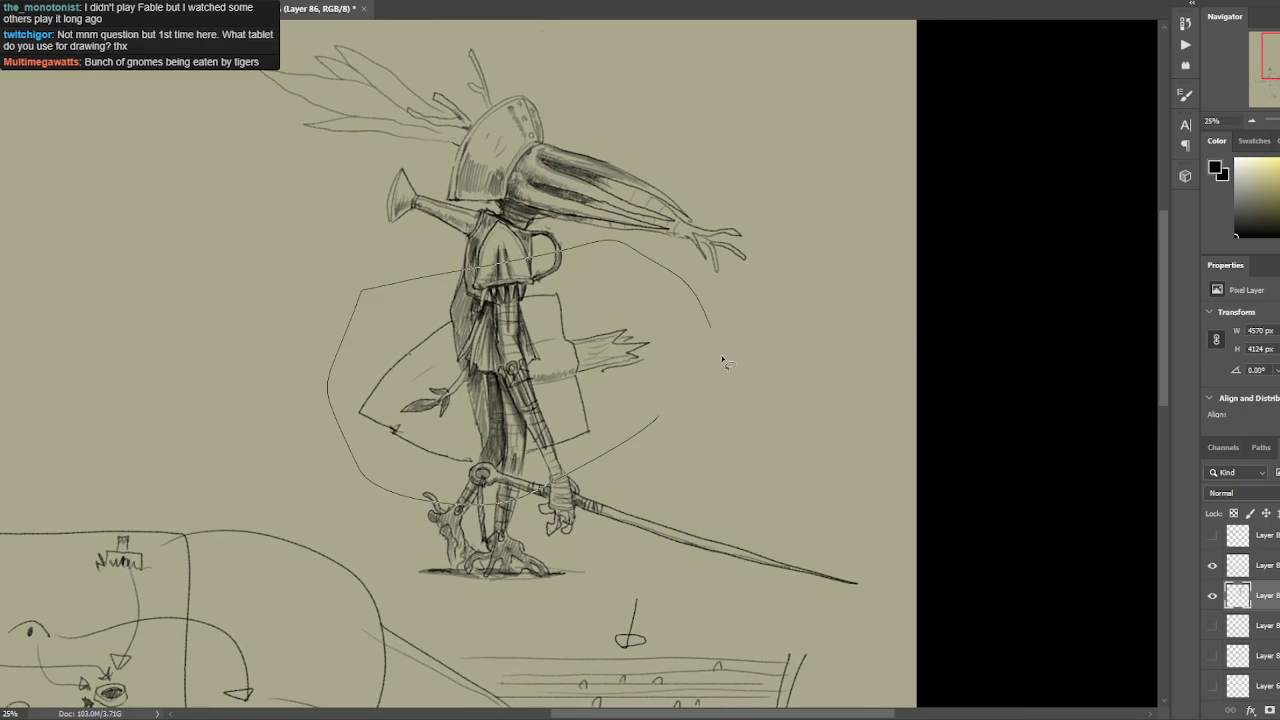
key(ctrl+z)
drag(650, 435, 716, 336)
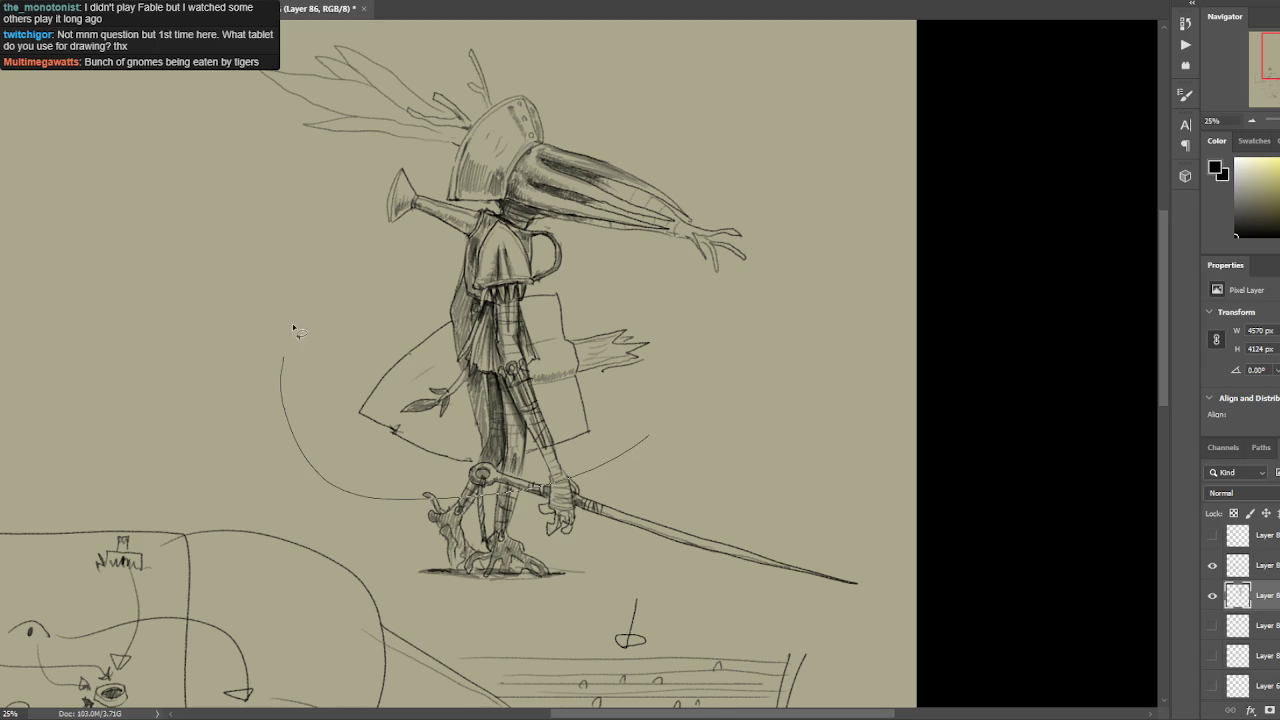
key(ctrl+z)
drag(666, 450, 265, 462)
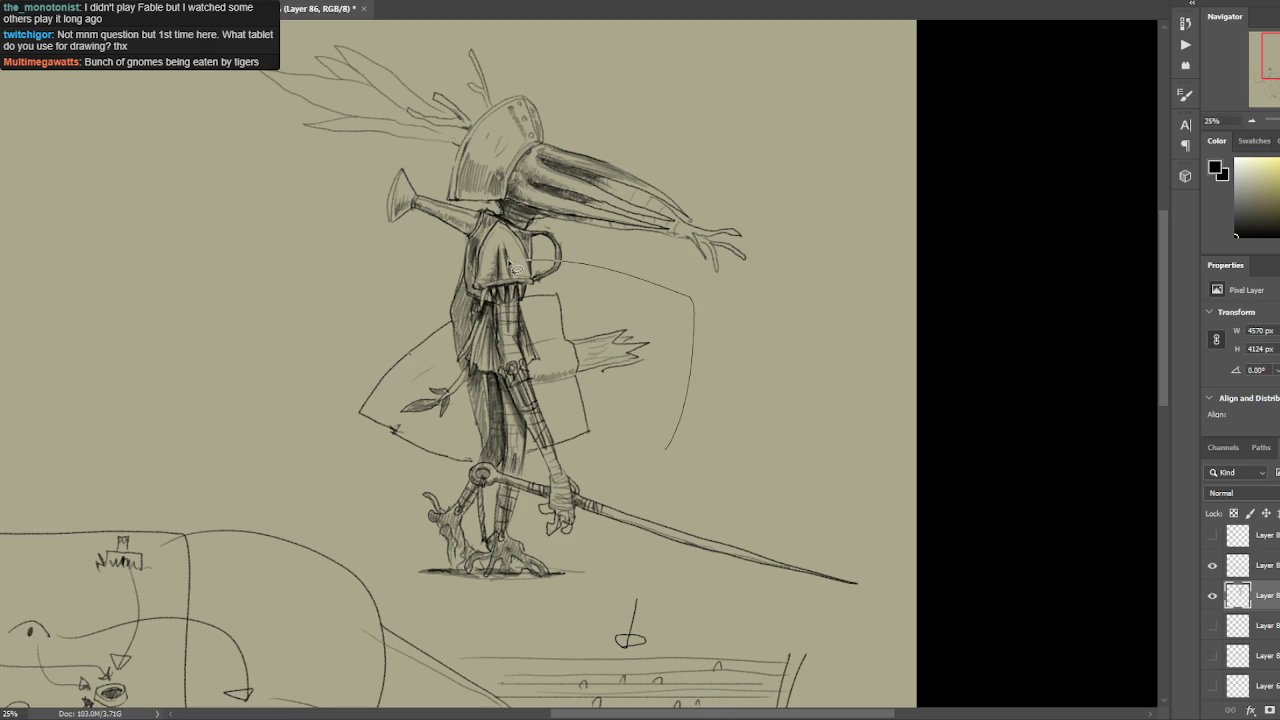
key(ctrl+z)
mouse_move(760, 488)
mouse_down()
mouse_move(919, 602)
mouse_move(800, 490)
mouse_up()
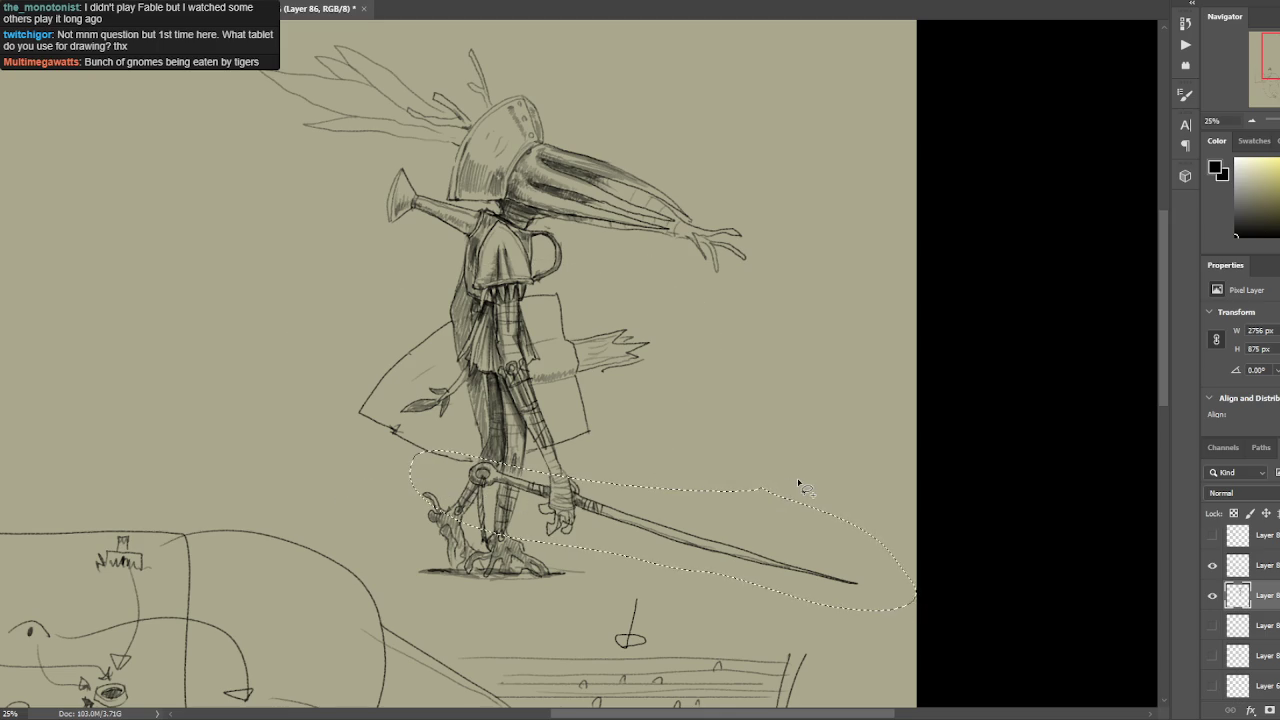
key(ctrl+d)
Hide the armoured character and diagram sketches so only the tentacle creature shows.
key(ctrl+minus)
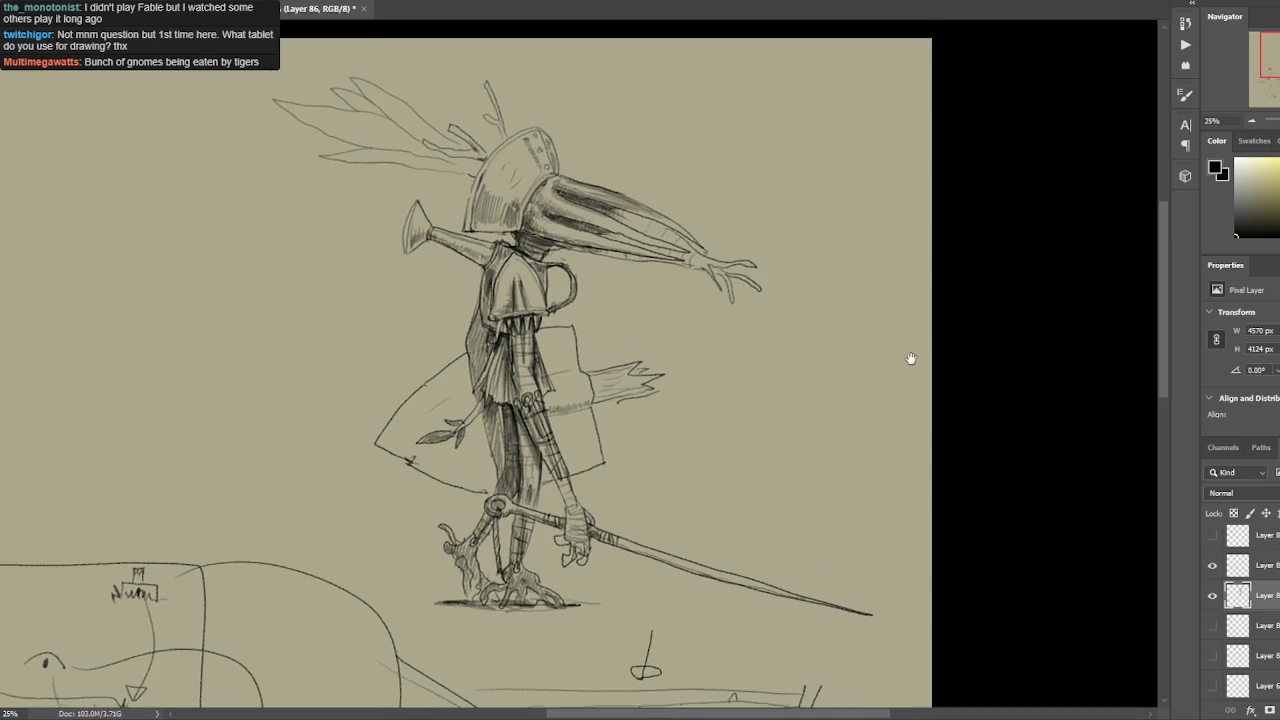
key(ctrl+minus)
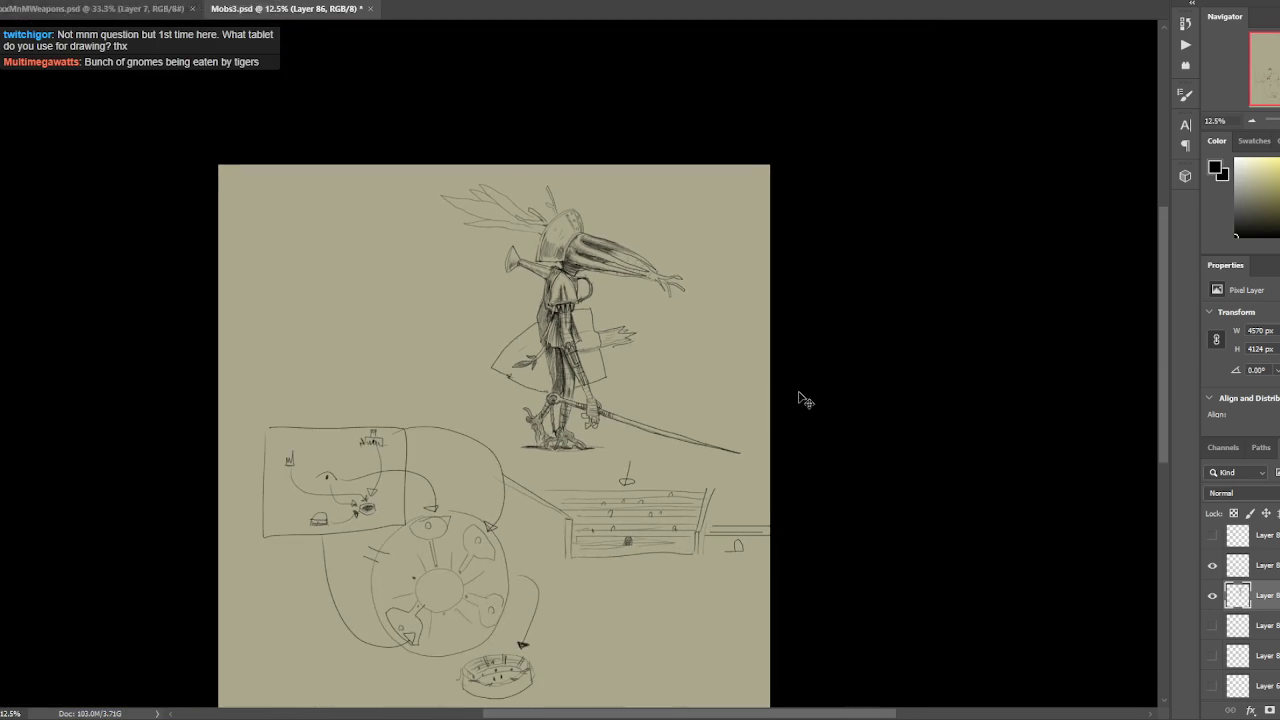
key(ctrl+plus)
drag(802, 352, 809, 330)
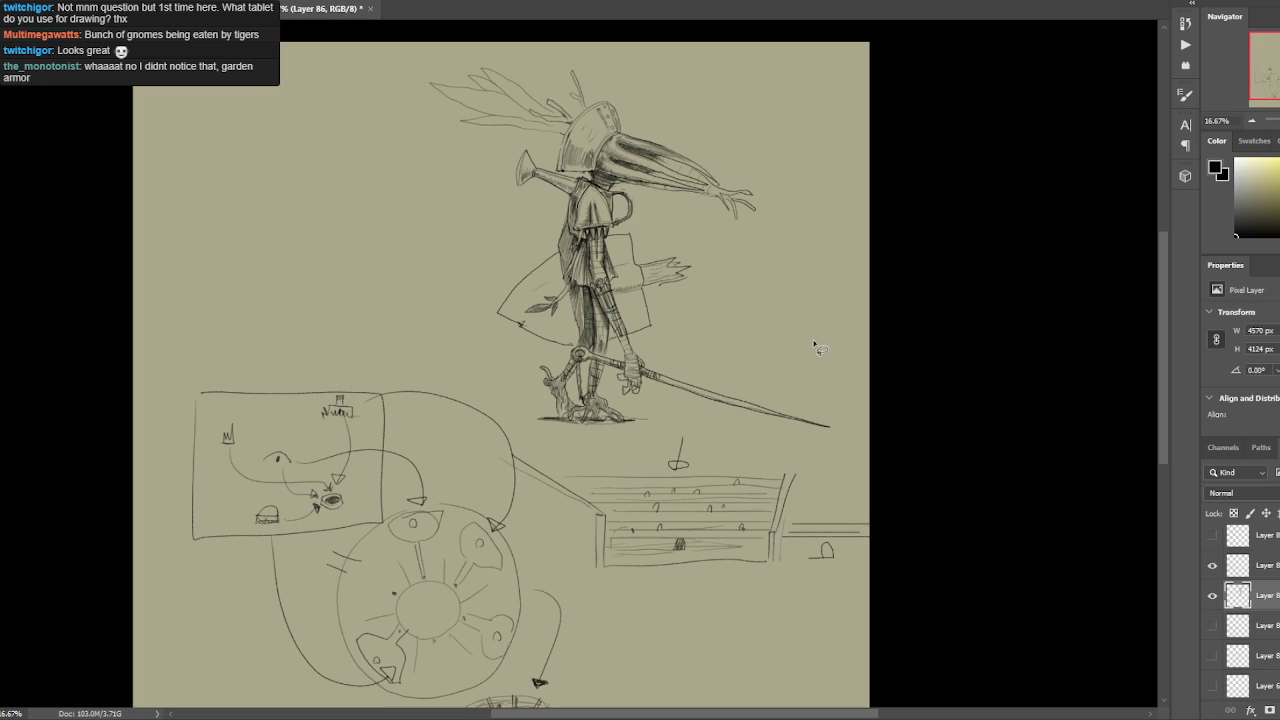
click(1212, 595)
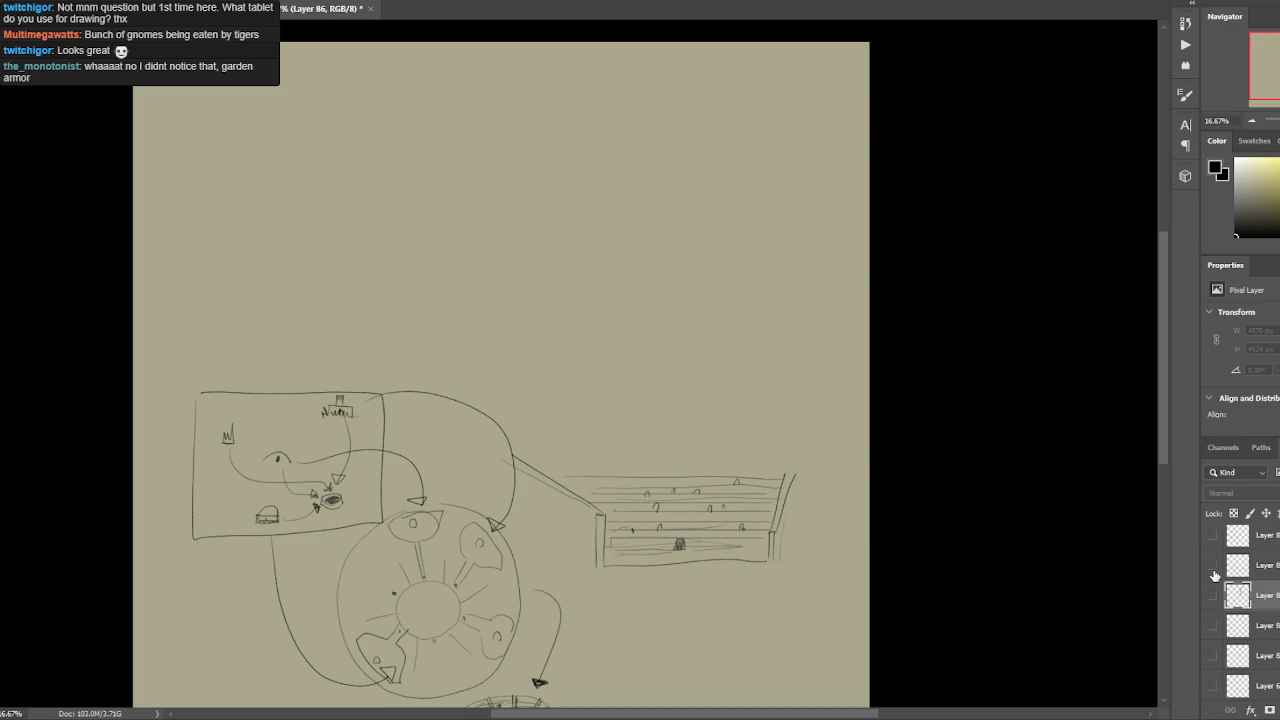
click(1212, 565)
scroll(1214, 580, up, 1)
click(1211, 597)
click(1212, 565)
Bring the tentacle creature into view and save the document.
scroll(851, 482, up, 1)
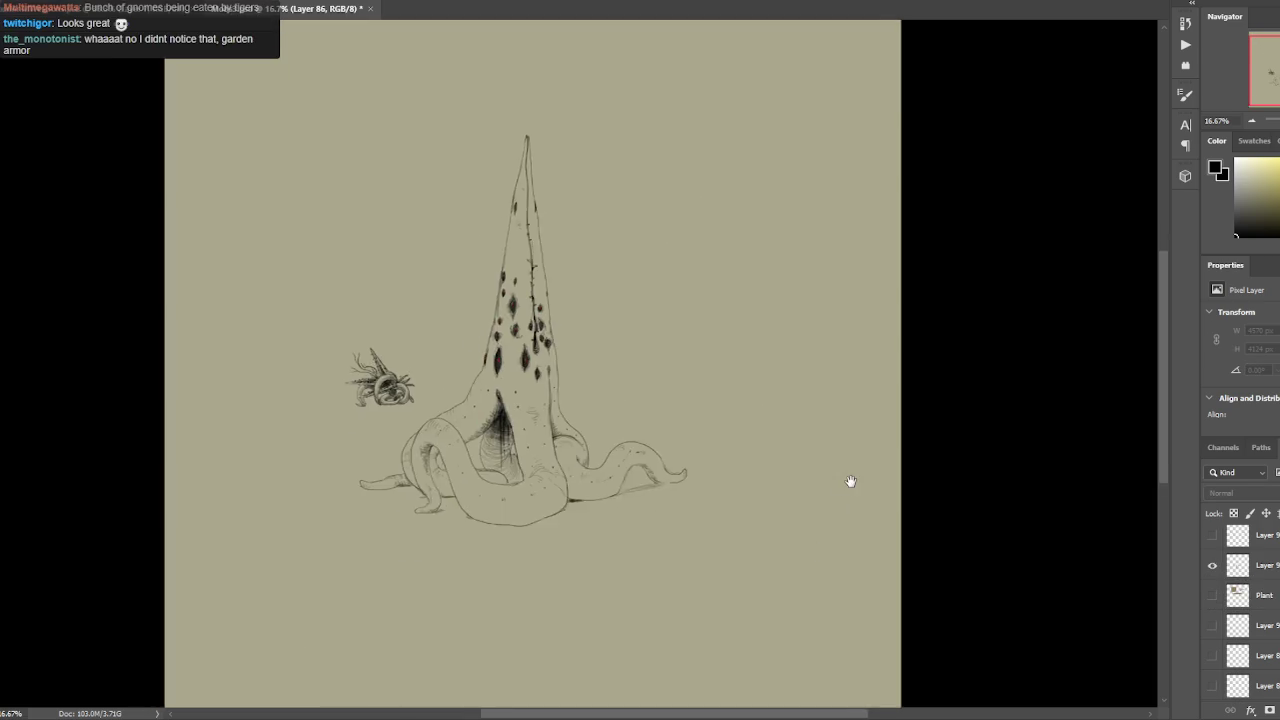
scroll(851, 482, up, 1)
scroll(852, 488, up, 1)
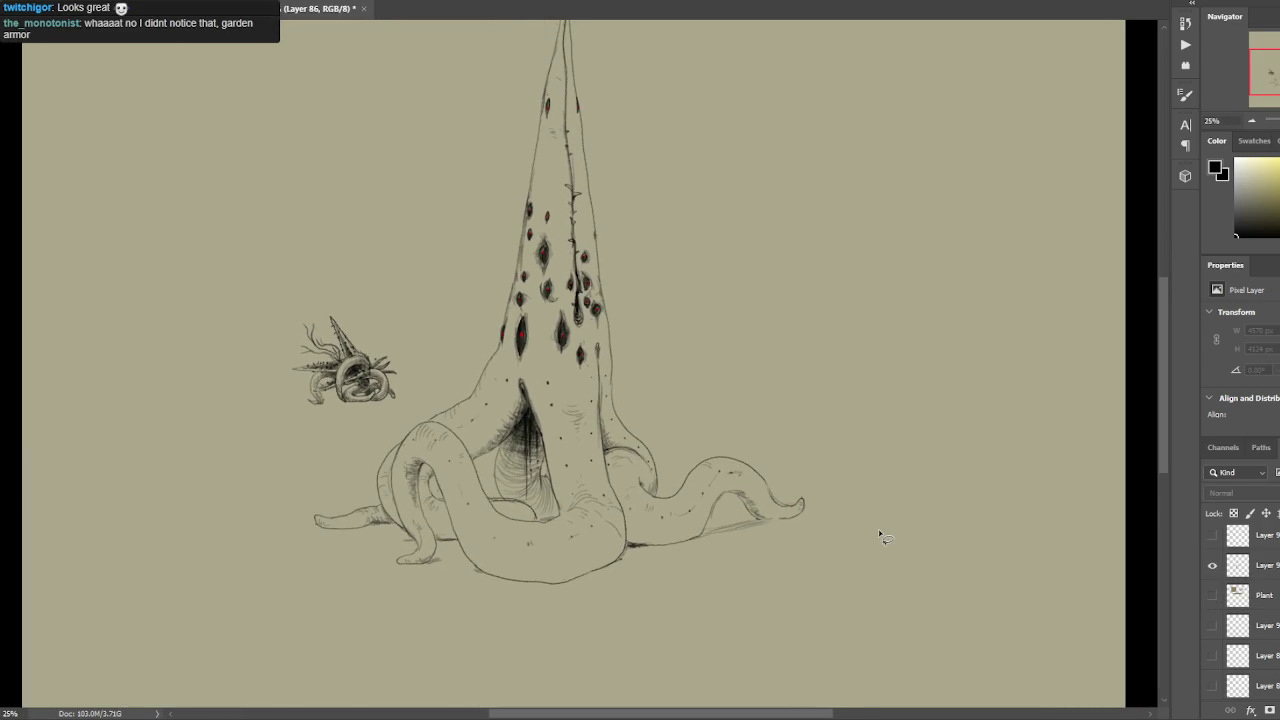
scroll(772, 531, up, 1)
mouse_move(737, 507)
mouse_down()
mouse_move(776, 486)
mouse_move(779, 448)
mouse_up()
scroll(778, 447, down, 1)
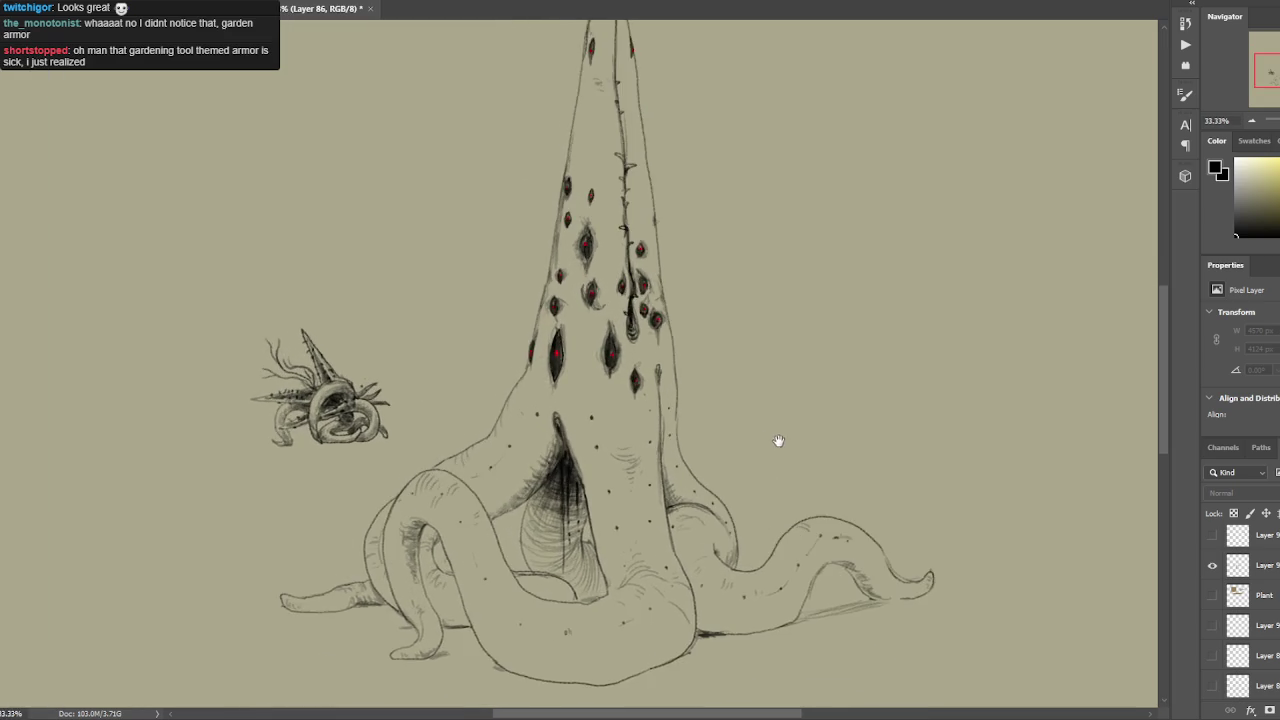
drag(728, 493, 723, 489)
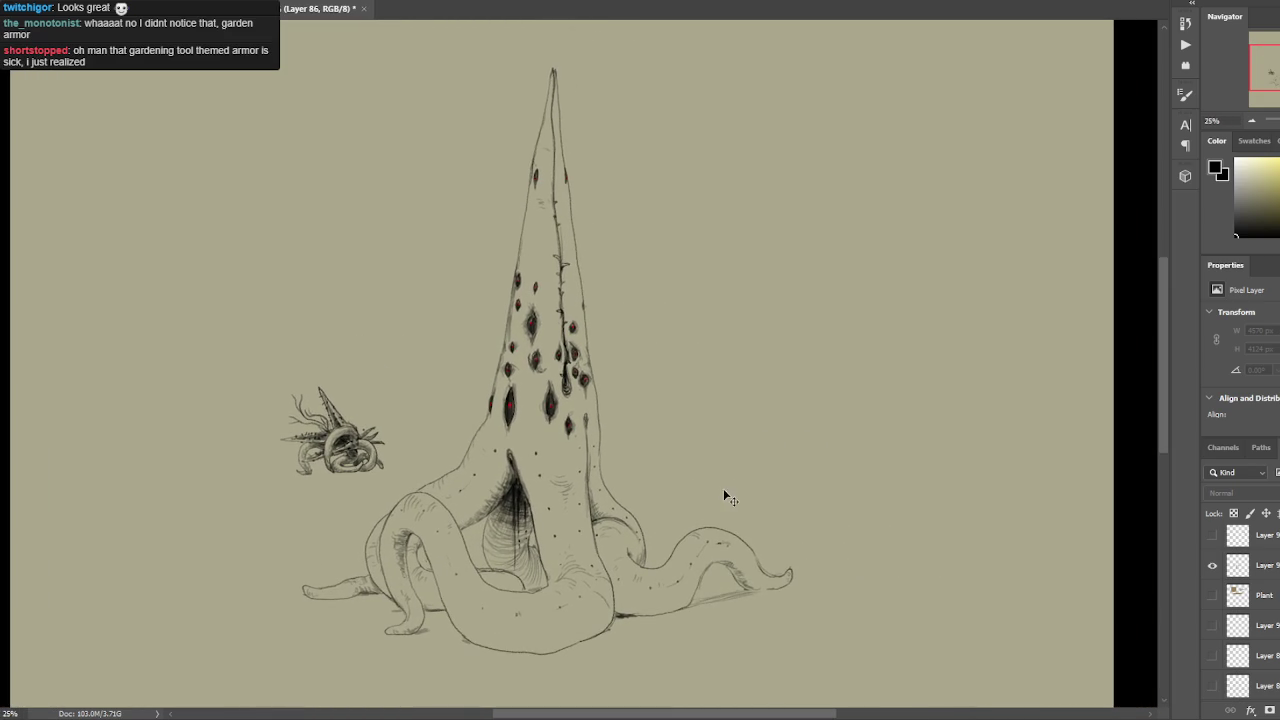
key(ctrl+s)
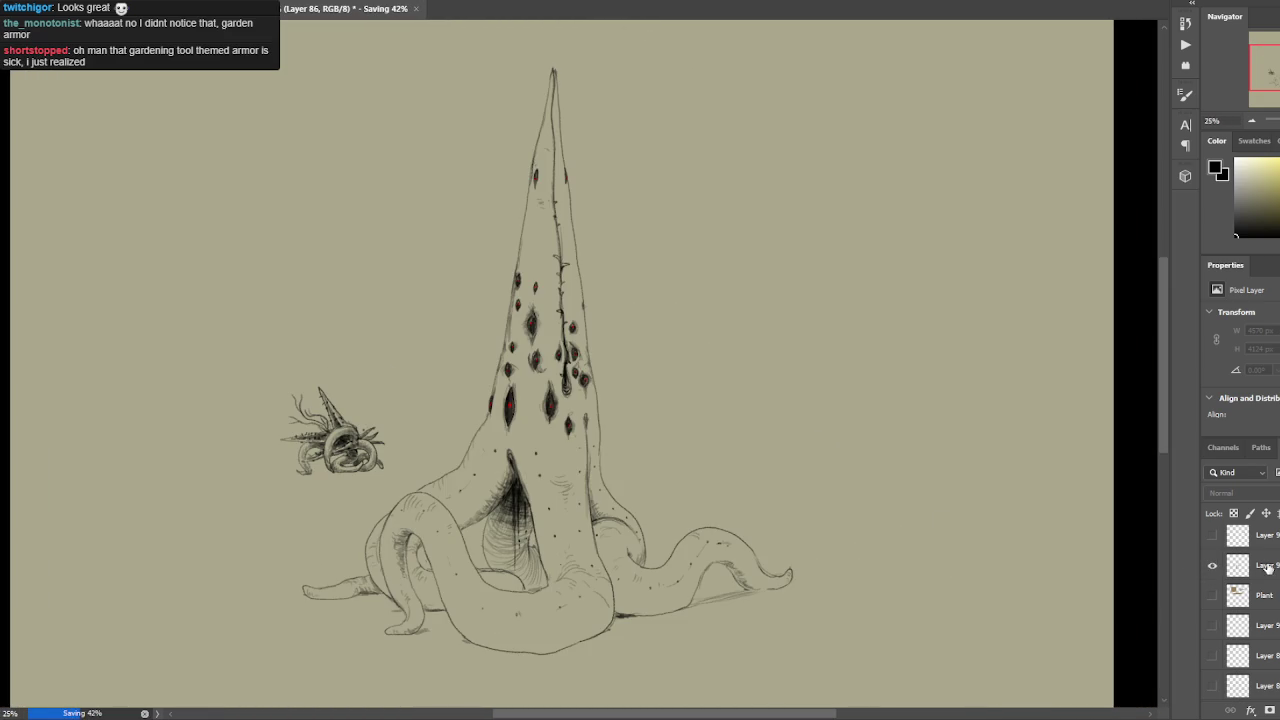
Rename the tentacle creature's layer to TentacleTerror, then hide it to compare.
double_click(1266, 566)
text(entac)
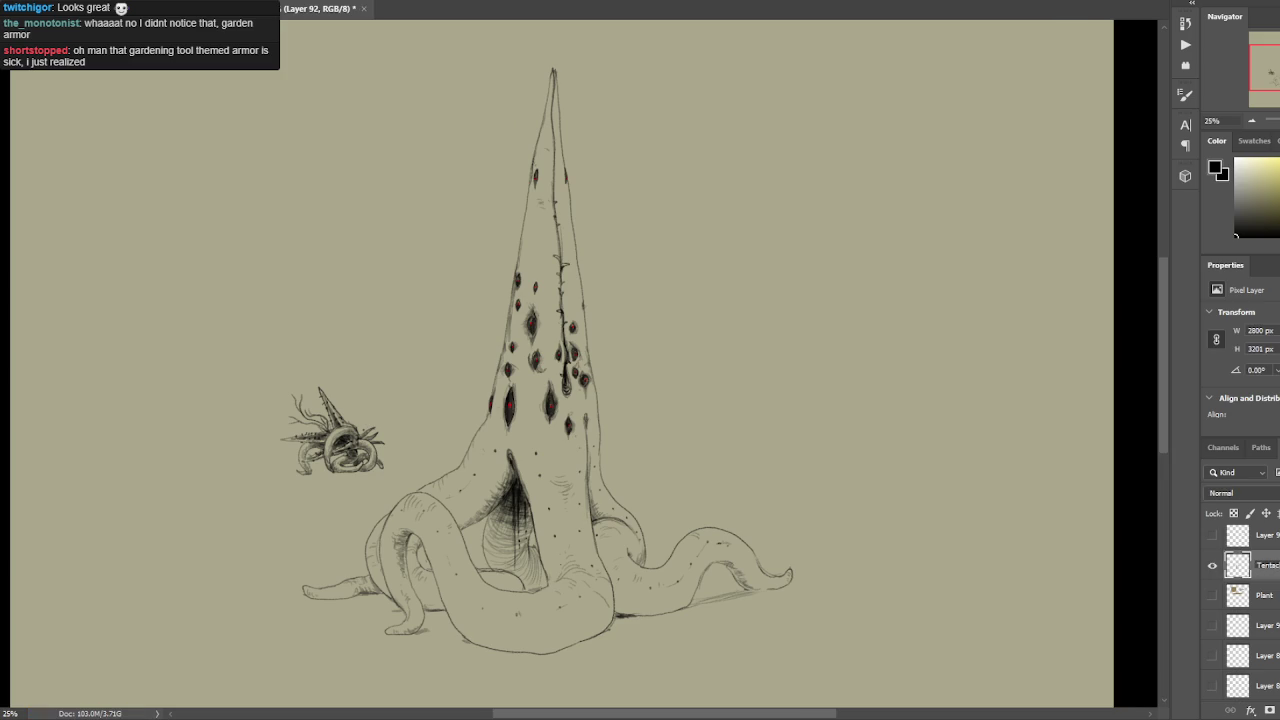
key(Return)
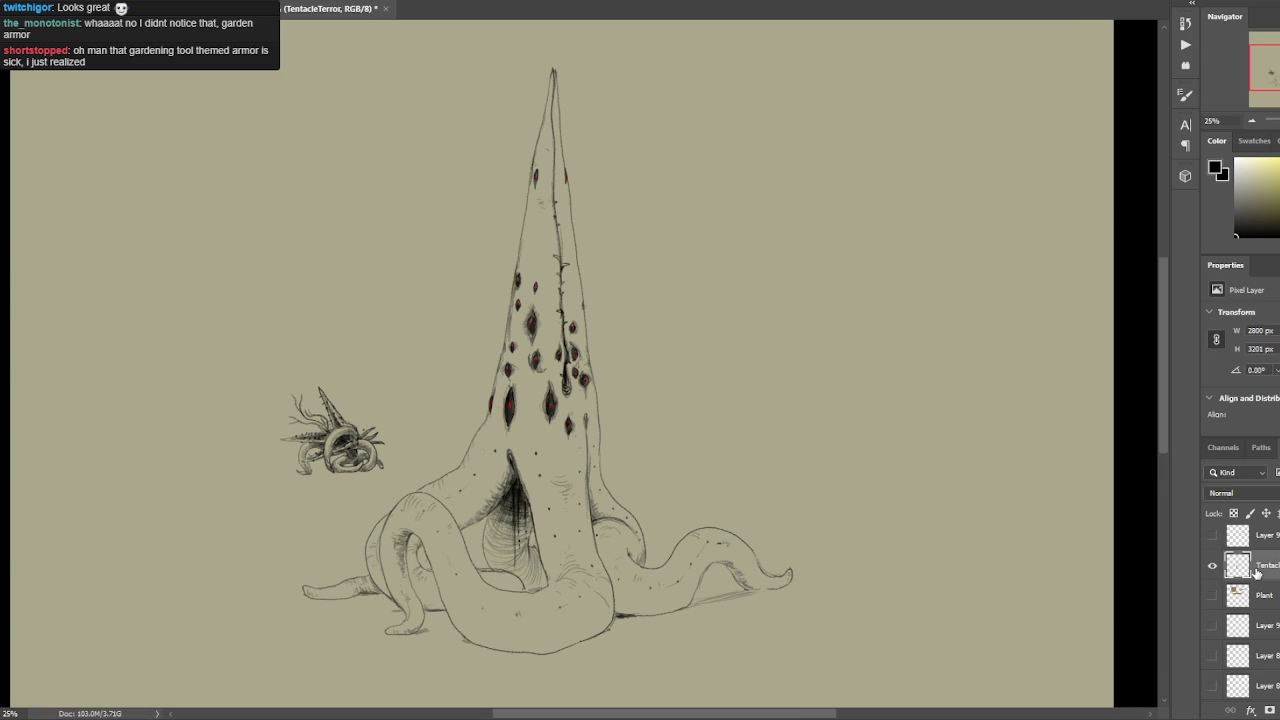
click(1213, 568)
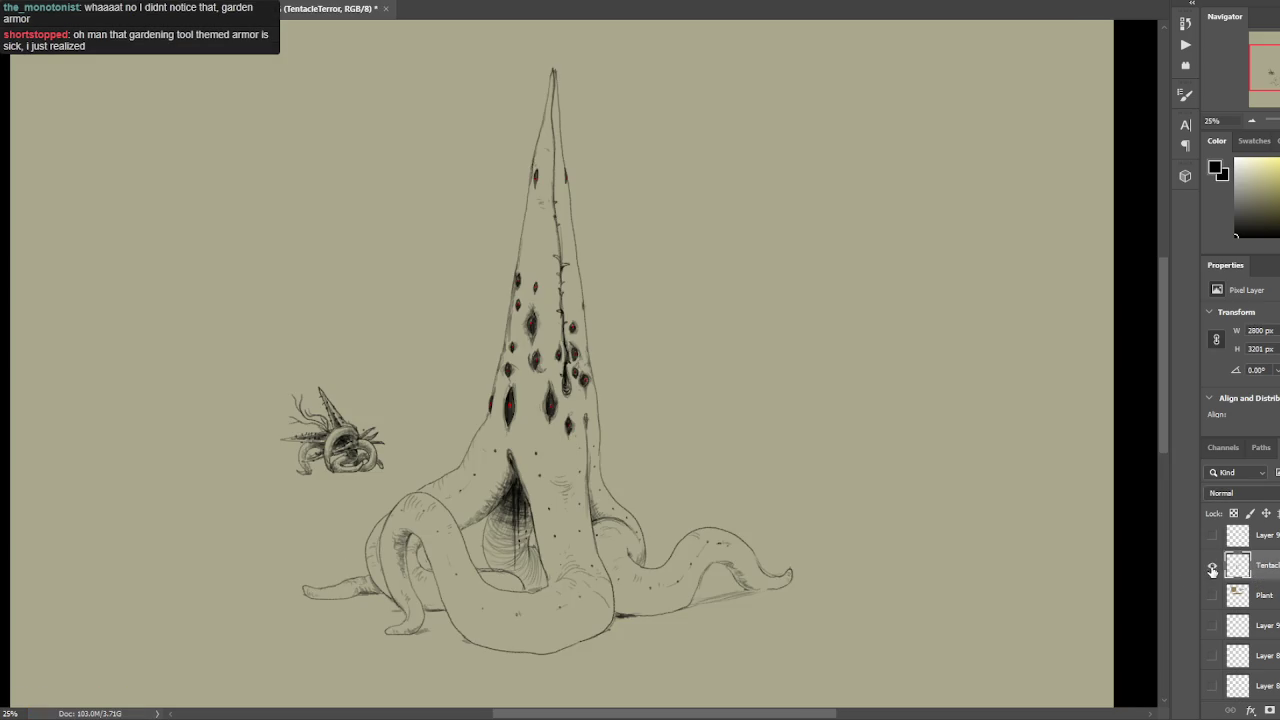
key(ctrl+minus)
key(ctrl+plus)
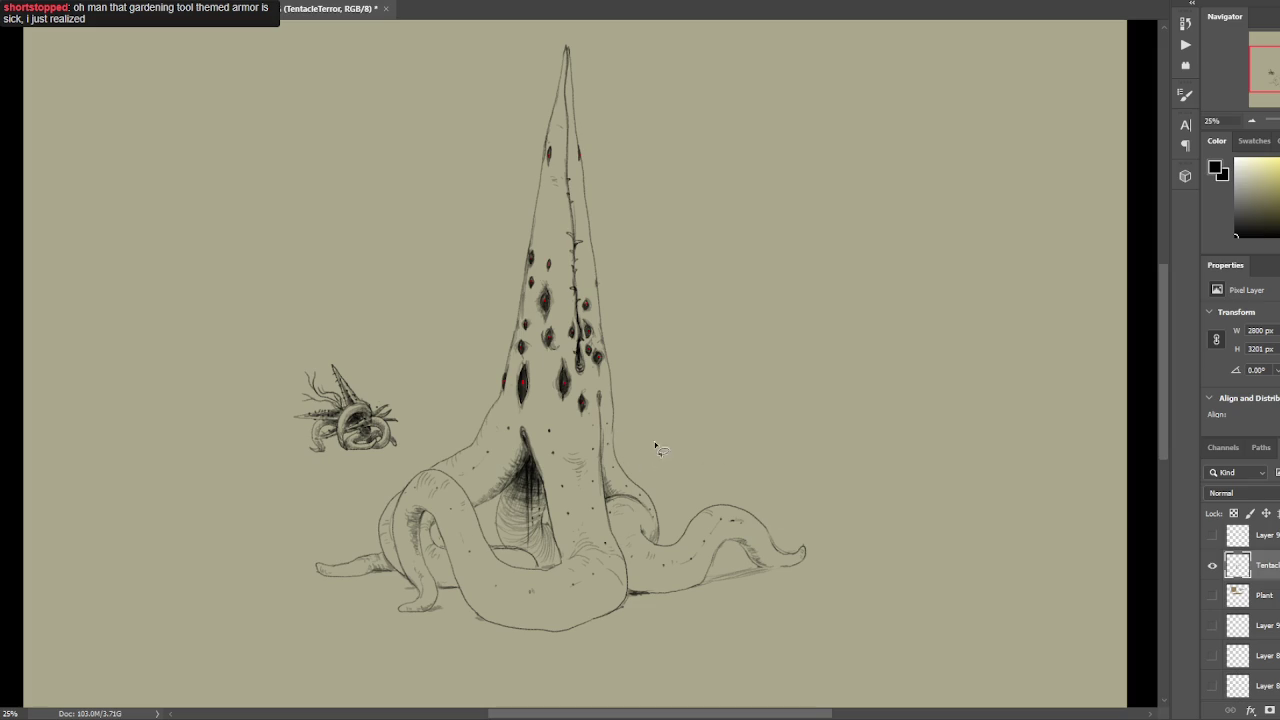
Hide the tentacle creature and show the mushroom creature sketch.
click(1213, 566)
click(1210, 536)
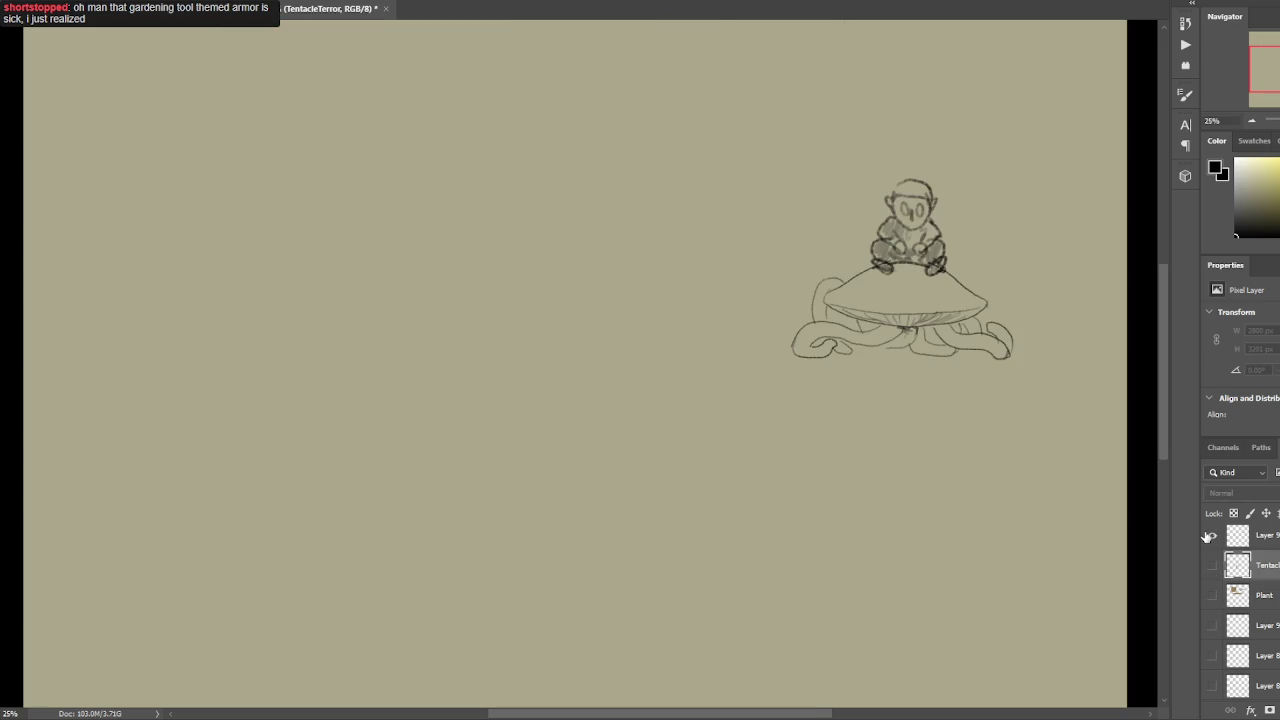
click(1210, 536)
scroll(789, 423, up, 1)
mouse_move(783, 424)
mouse_down()
mouse_move(718, 424)
mouse_move(762, 441)
mouse_up()
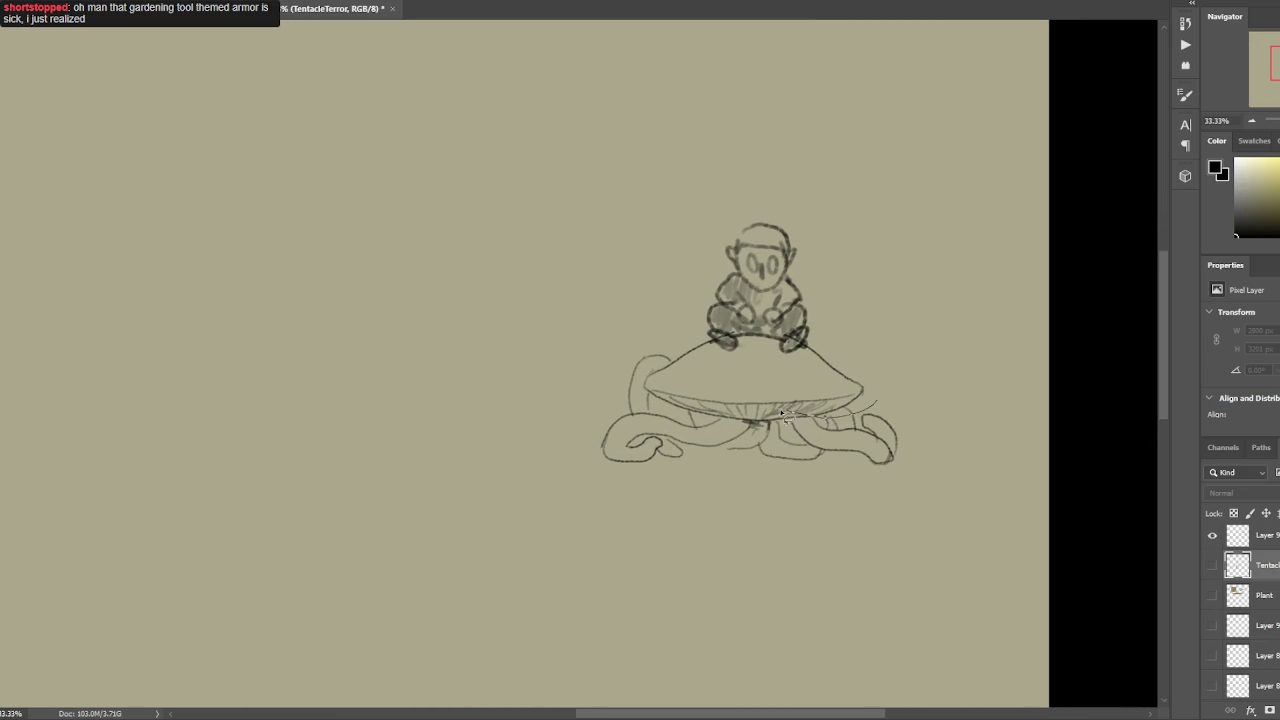
Try loose selections around the mushroom creature, clearing each one.
mouse_move(826, 190)
mouse_down()
mouse_move(851, 567)
mouse_move(771, 171)
mouse_up()
key(ctrl+d)
mouse_move(842, 192)
mouse_down()
mouse_move(628, 643)
mouse_move(851, 220)
mouse_move(894, 265)
mouse_up()
key(ctrl+d)
mouse_move(968, 452)
mouse_down()
mouse_move(716, 520)
mouse_move(552, 331)
mouse_move(963, 323)
mouse_move(966, 486)
mouse_move(1003, 577)
mouse_up()
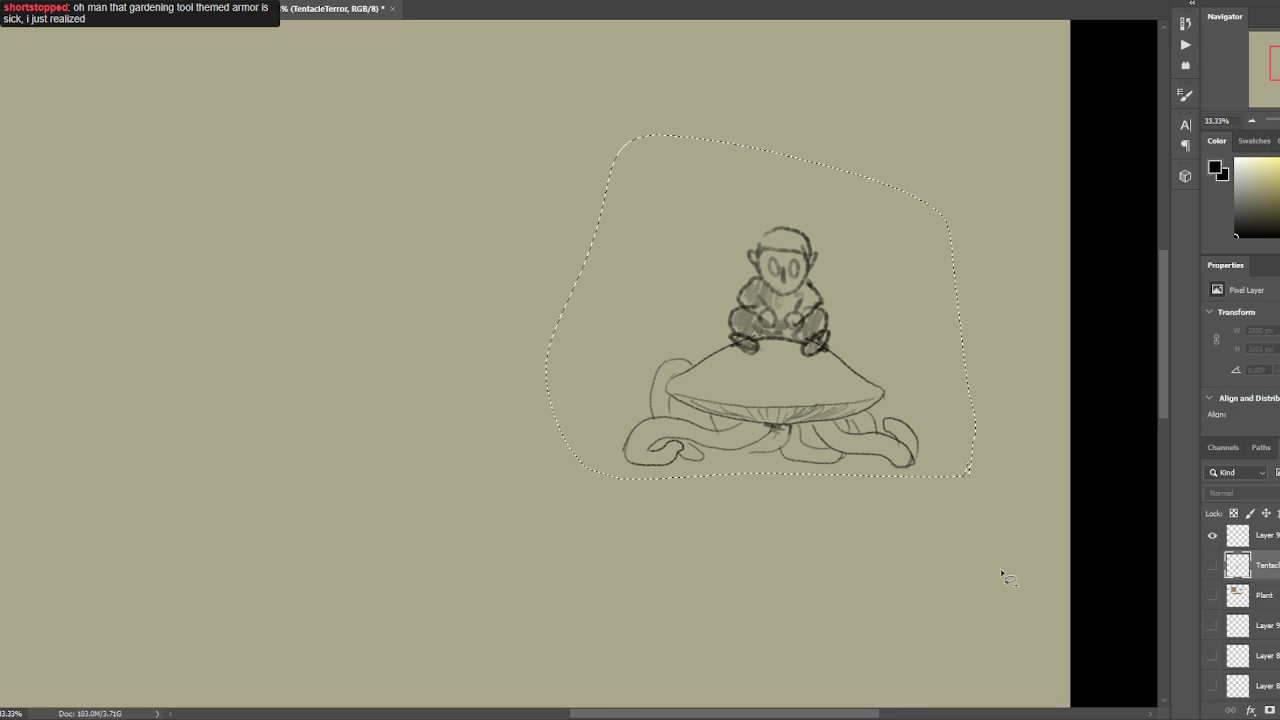
key(ctrl+d)
alt+scroll(948, 423, down, 1)
mouse_move(809, 437)
mouse_down()
mouse_move(843, 434)
mouse_move(831, 437)
mouse_up()
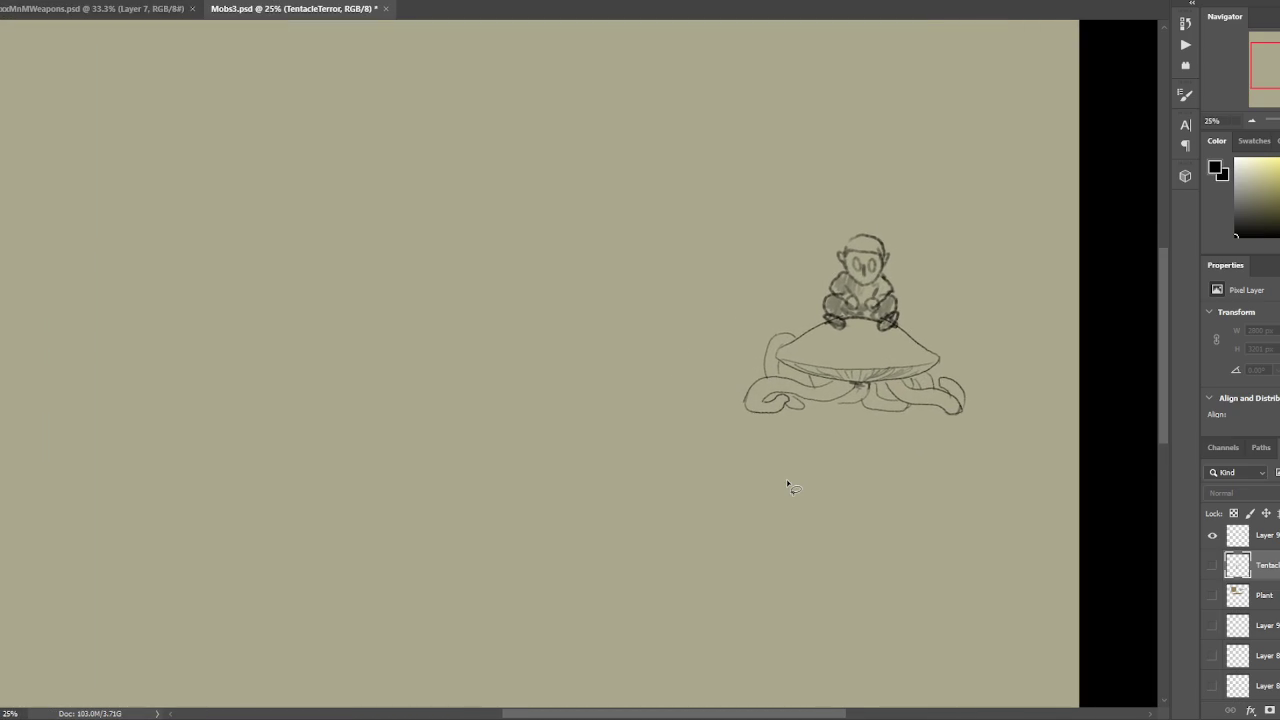
Hide every creature sketch and add a new empty layer above TentacleTerror.
click(1211, 597)
click(1211, 565)
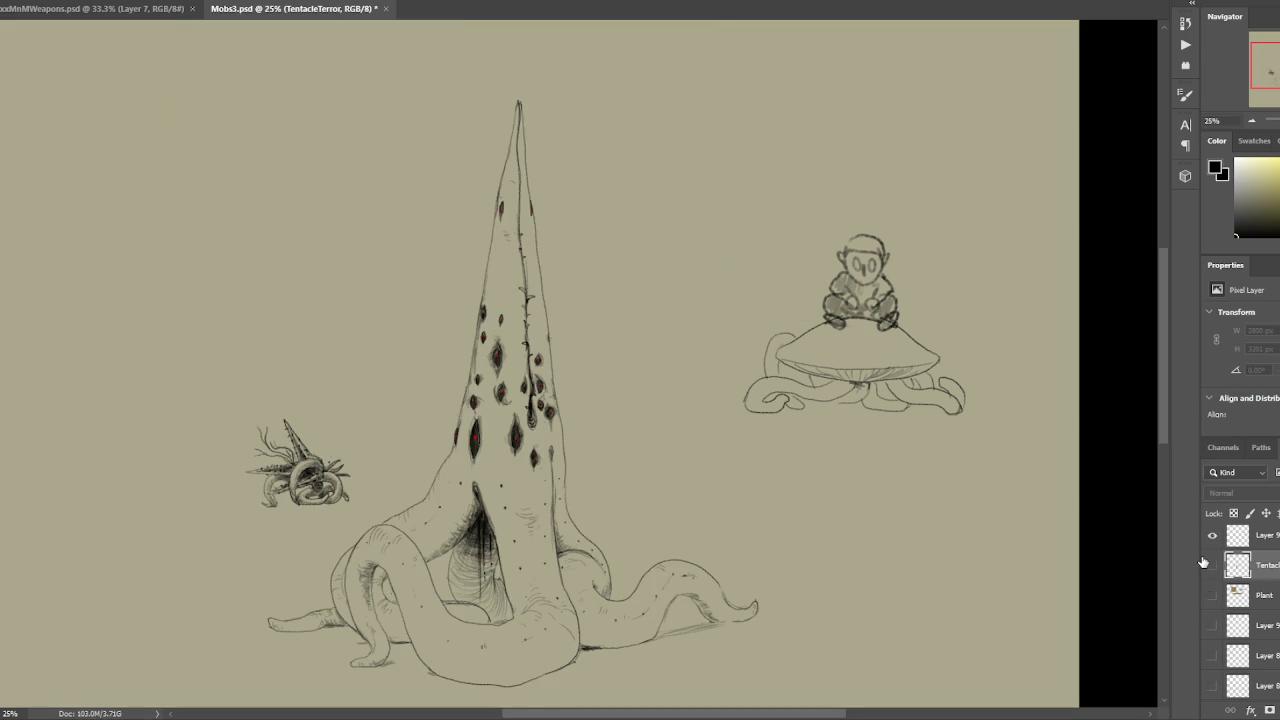
click(1205, 564)
click(1211, 536)
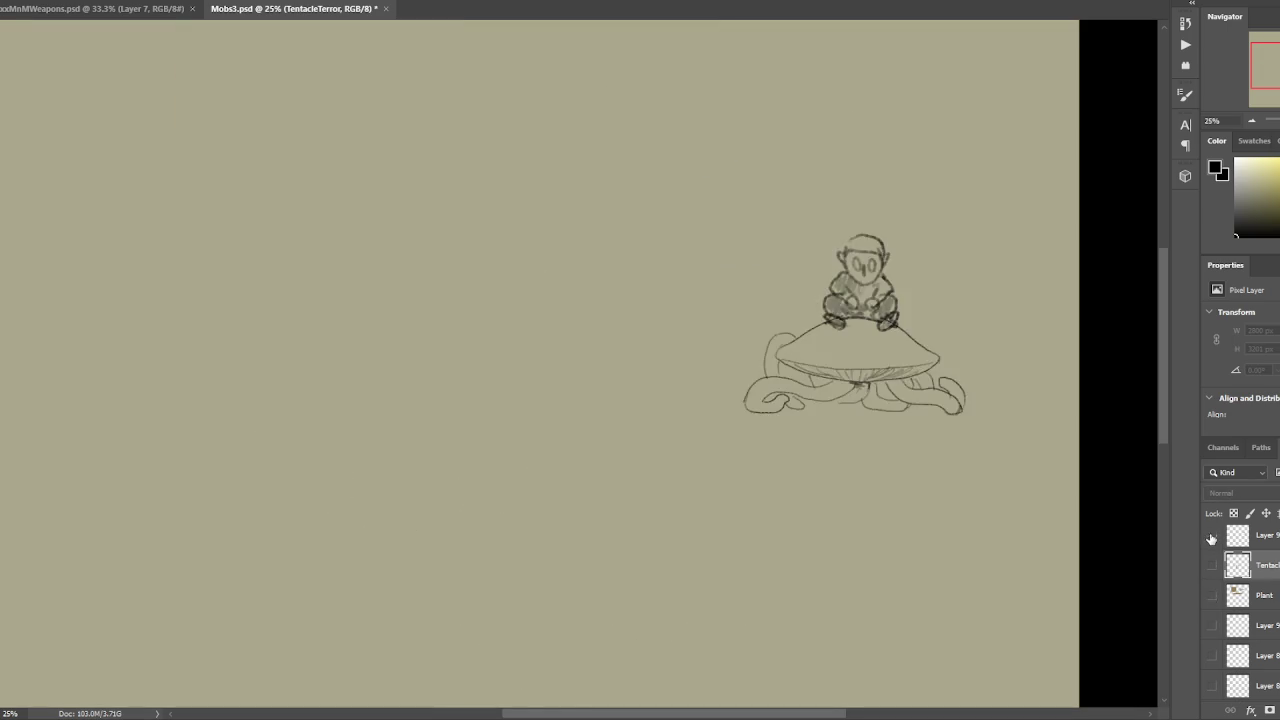
click(1211, 537)
key(ctrl+shift+alt+n)
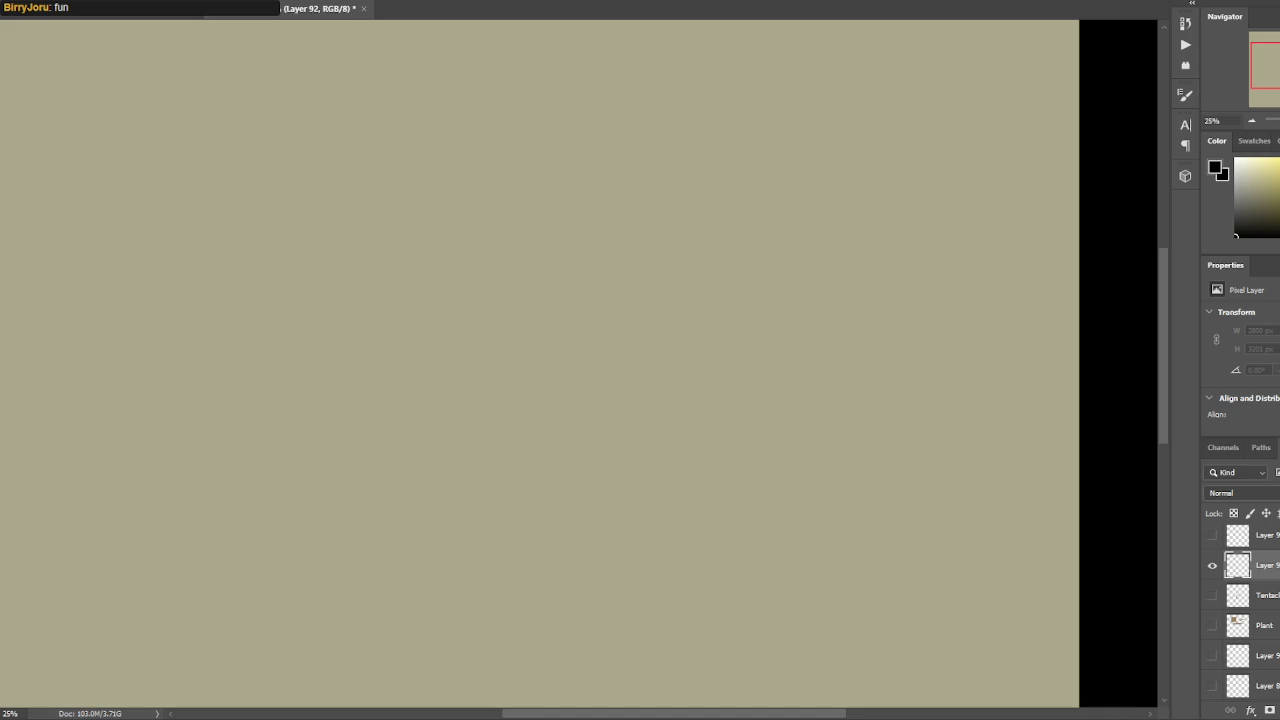
Undo a stray test stroke and begin the creature's flat mound outline.
drag(703, 166, 826, 69)
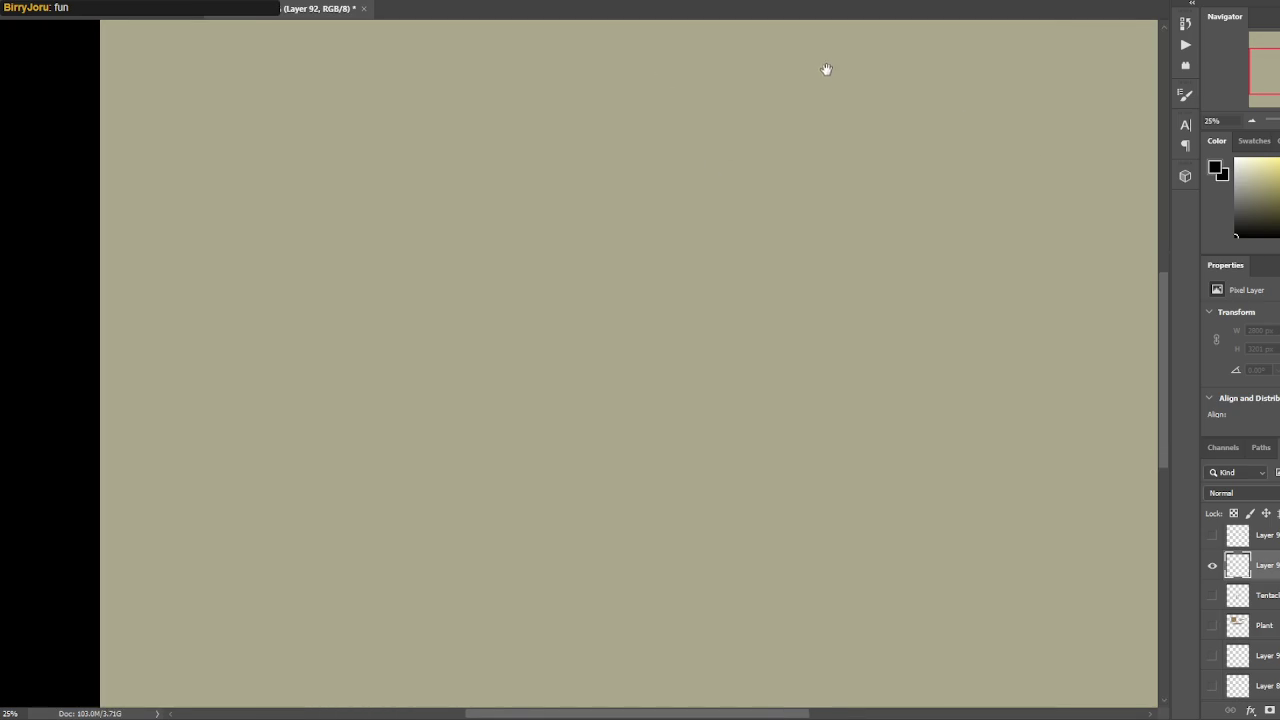
scroll(811, 143, down, 1)
drag(811, 143, 786, 143)
drag(545, 306, 655, 272)
scroll(560, 350, up, 1)
key(ctrl+z)
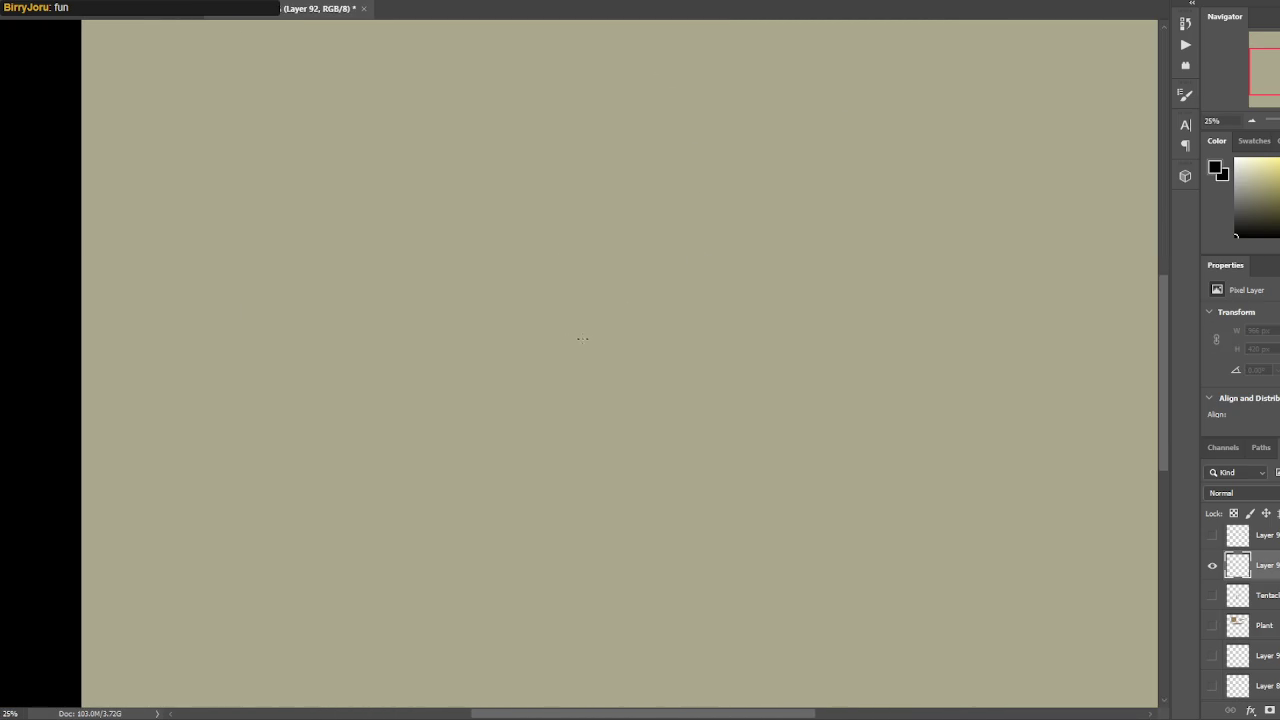
mouse_move(560, 347)
mouse_down()
mouse_move(490, 300)
mouse_move(651, 274)
mouse_move(806, 324)
mouse_move(775, 342)
mouse_move(562, 346)
mouse_up()
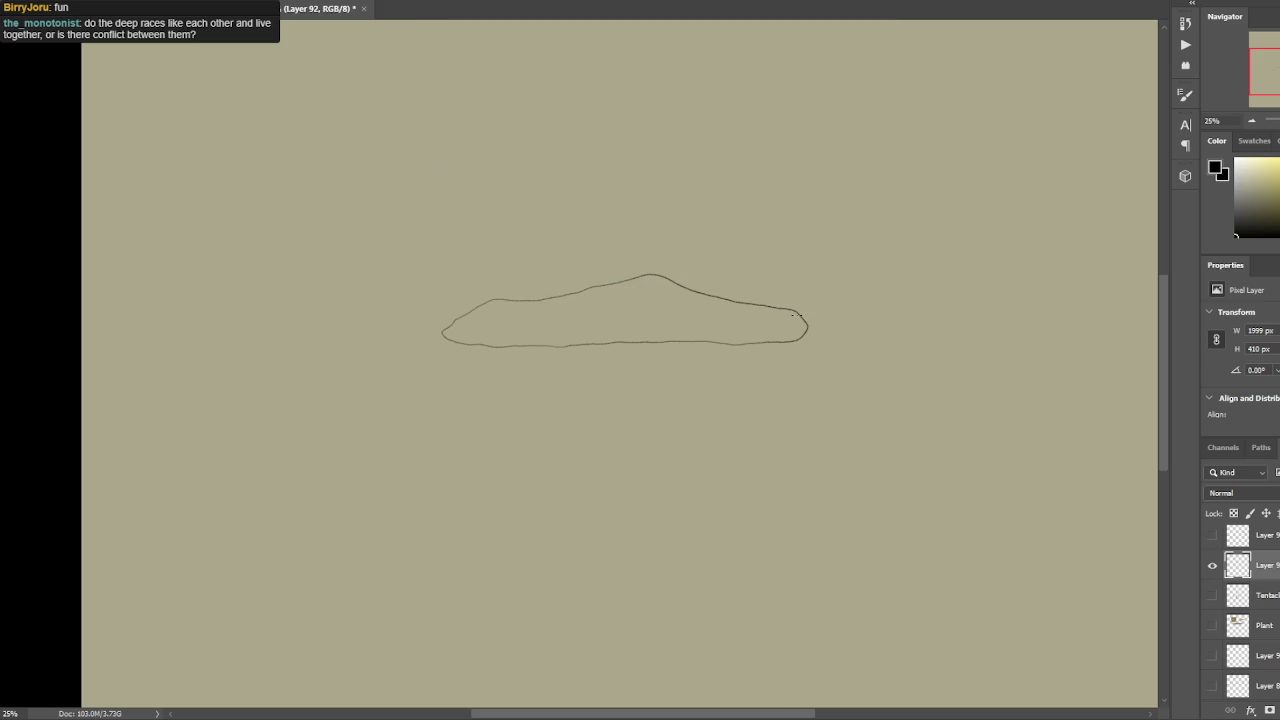
Select and erase unwanted pieces of the outline's top edge.
mouse_move(672, 254)
mouse_down()
mouse_move(760, 300)
mouse_move(608, 248)
mouse_move(519, 300)
mouse_move(565, 300)
mouse_up()
key(Delete)
key(ctrl+d)
key(Delete)
key(ctrl+d)
key(Delete)
key(ctrl+d)
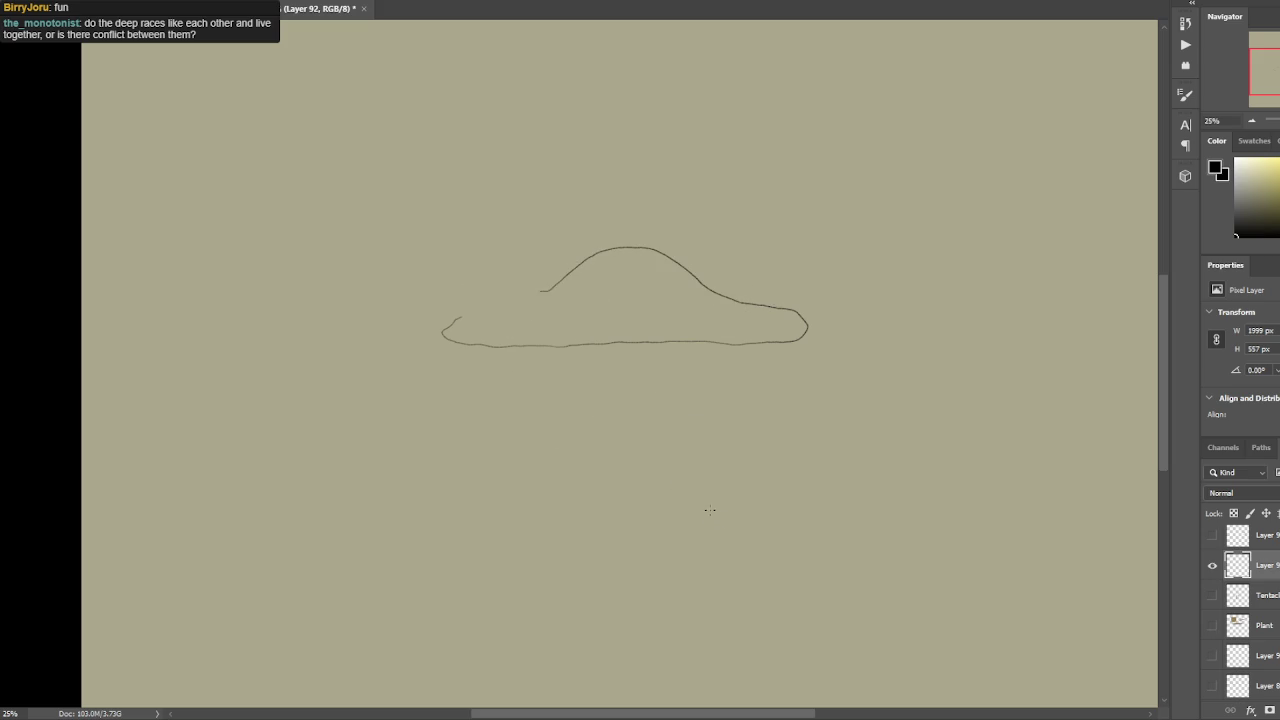
Extend the mound's top curve and draw the inner oval, undoing stray marks.
drag(517, 299, 488, 309)
drag(630, 257, 637, 291)
key(ctrl+z)
drag(596, 312, 606, 266)
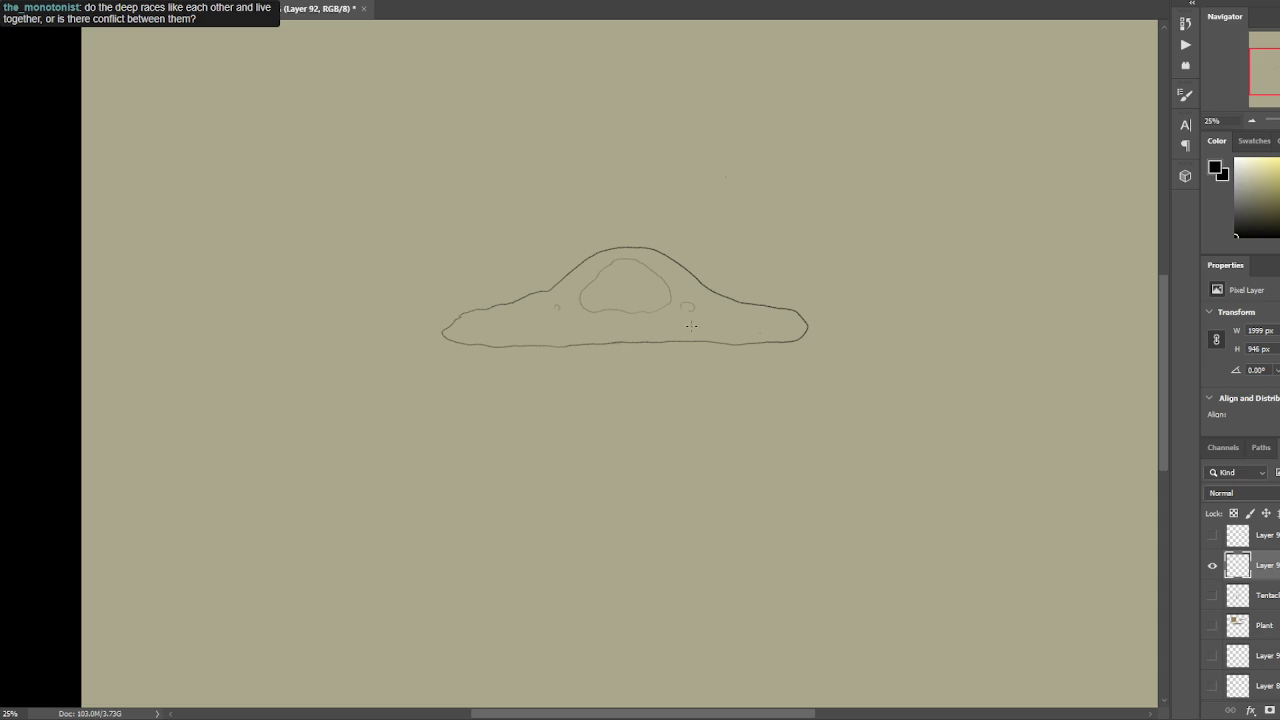
drag(734, 289, 745, 258)
key(ctrl+z)
Lasso the mound sketch and move it to the right with Free Transform.
key(ctrl+minus)
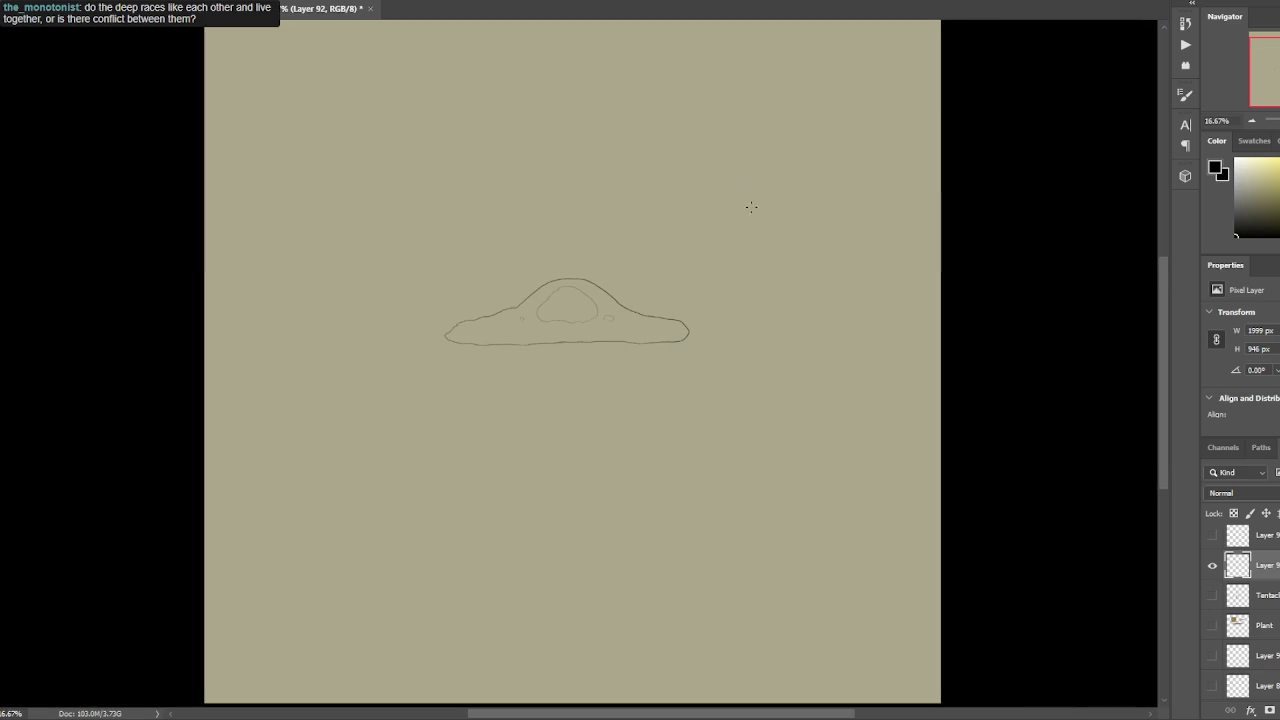
mouse_move(704, 370)
mouse_down()
mouse_move(698, 265)
mouse_move(713, 301)
mouse_up()
key(ctrl+t)
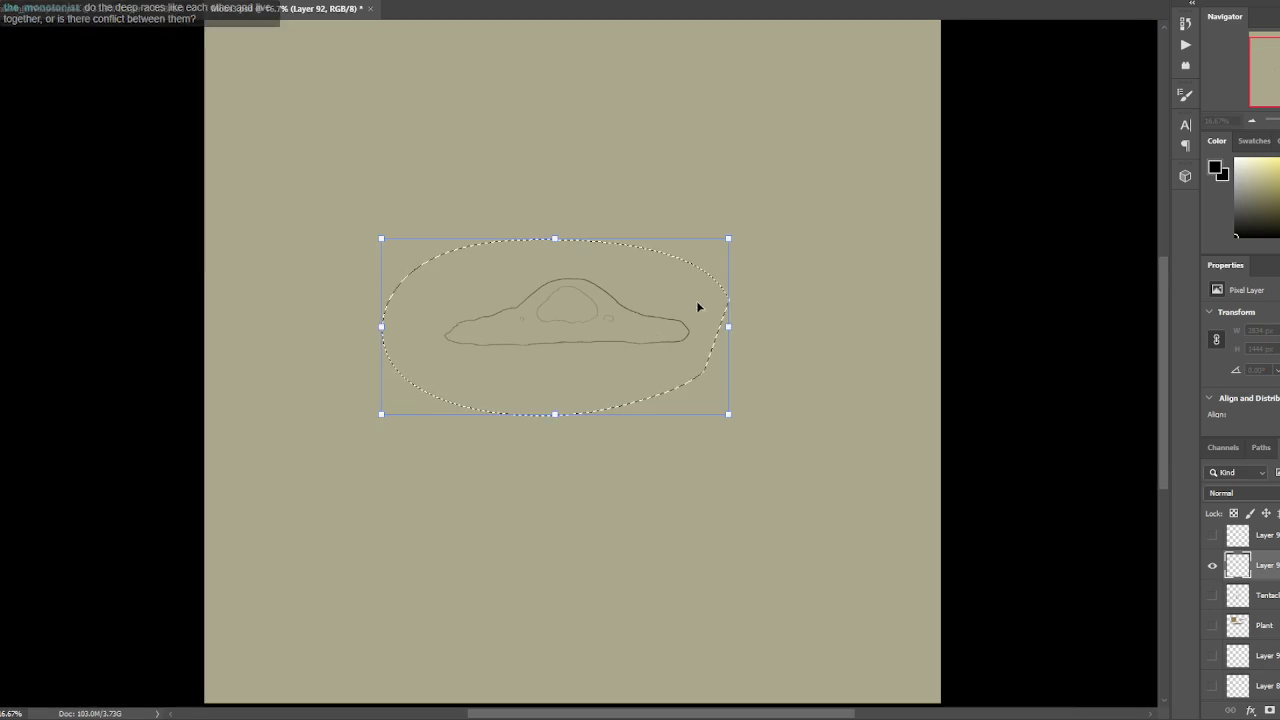
mouse_move(694, 200)
mouse_down()
mouse_move(777, 323)
mouse_move(809, 283)
mouse_move(843, 283)
mouse_up()
key(Return)
key(ctrl+plus)
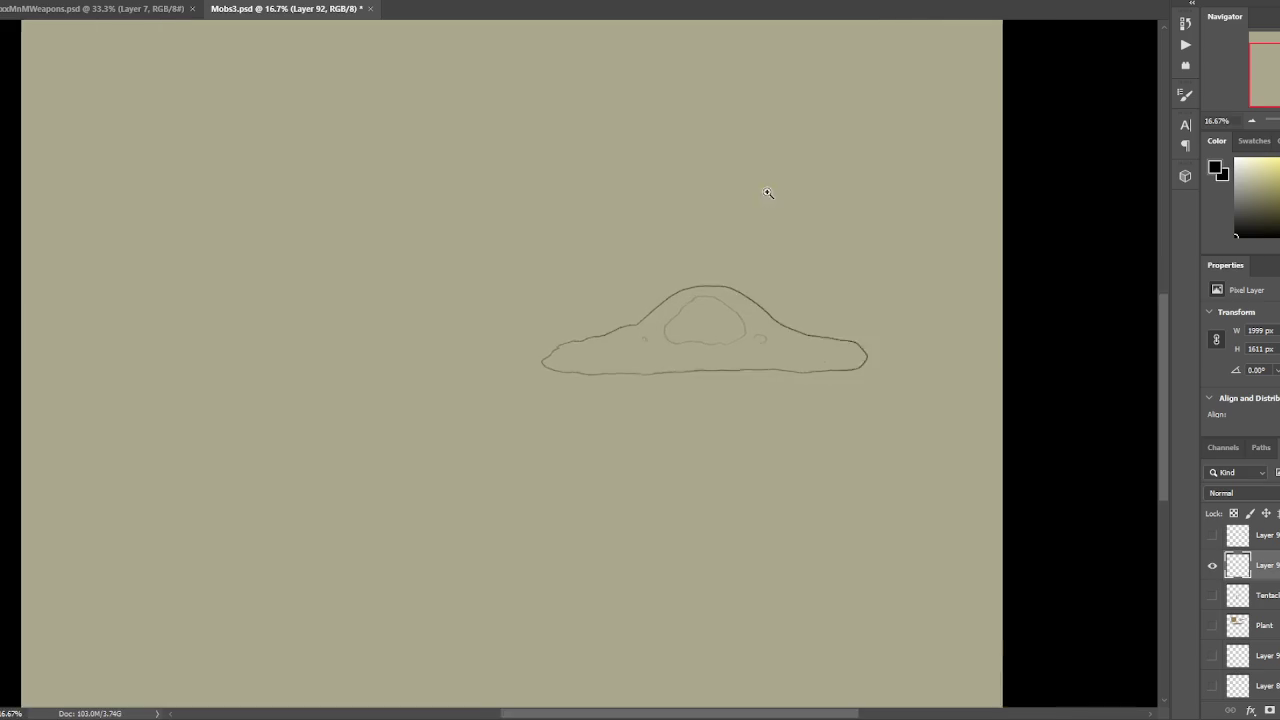
Draw the second creature's wavy, bumpy outline above-left of the mound.
scroll(740, 190, left, 1)
scroll(729, 197, left, 3)
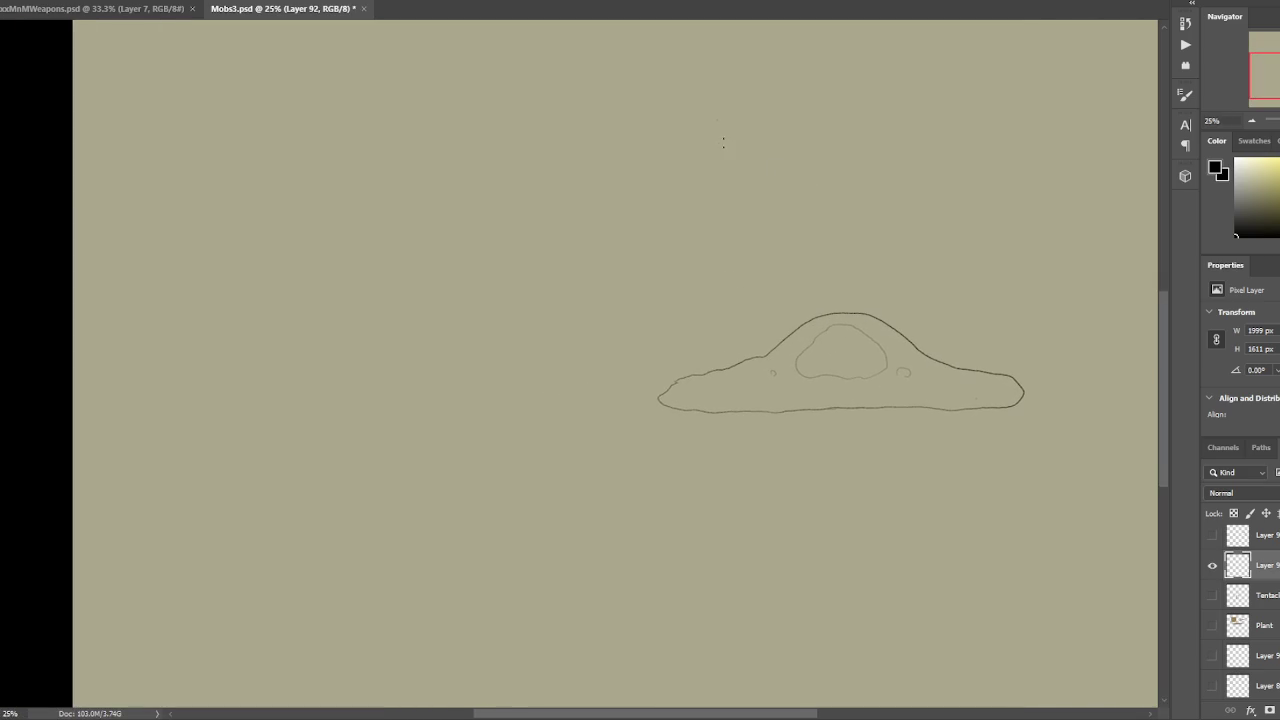
scroll(560, 255, up, 1)
scroll(560, 255, left, 1)
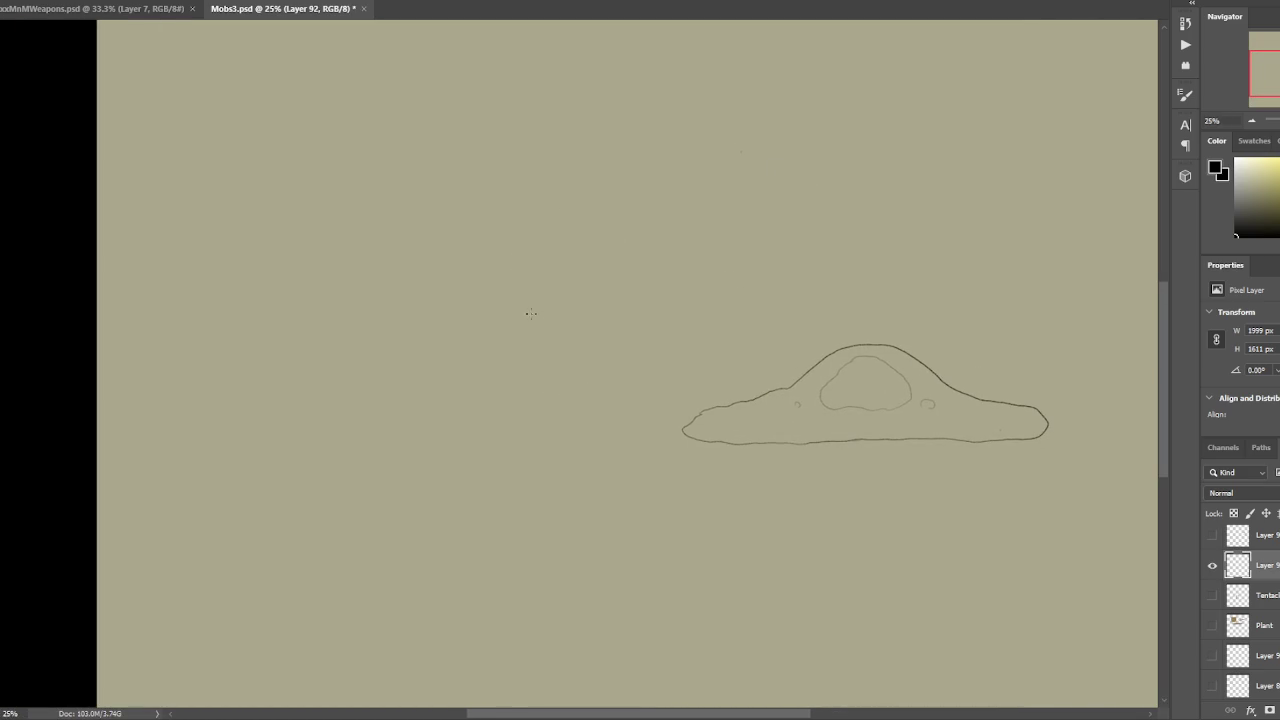
drag(517, 306, 514, 271)
mouse_move(540, 227)
mouse_down()
mouse_move(572, 250)
mouse_move(631, 213)
mouse_move(660, 212)
mouse_move(676, 244)
mouse_move(706, 231)
mouse_move(731, 250)
mouse_move(691, 230)
mouse_up()
drag(606, 266, 629, 286)
drag(528, 310, 652, 329)
mouse_move(745, 262)
mouse_down()
mouse_move(784, 252)
mouse_move(793, 276)
mouse_up()
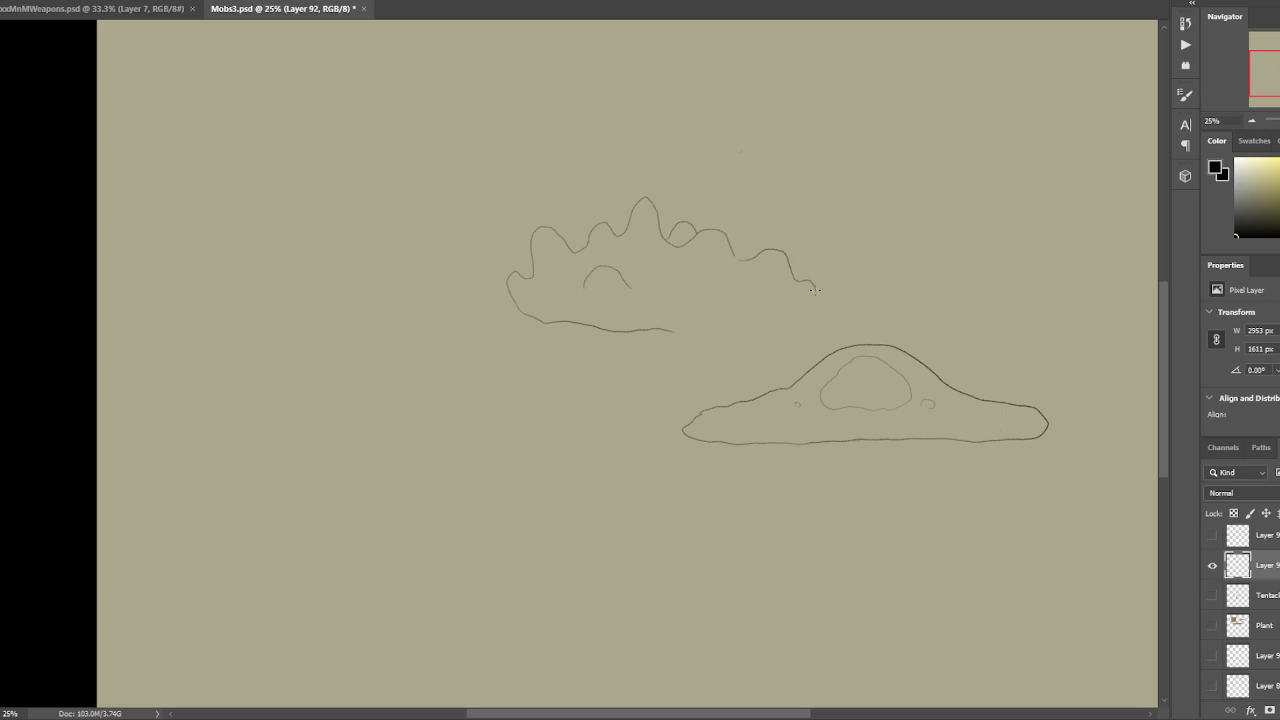
mouse_move(693, 332)
mouse_down()
mouse_move(828, 316)
mouse_move(862, 297)
mouse_move(855, 276)
mouse_up()
Redraw the arched hump over the creature's top and add a round eye.
mouse_move(661, 222)
mouse_down()
mouse_move(724, 212)
mouse_move(758, 256)
mouse_up()
key(ctrl+z)
key(ctrl+alt+z)
key(ctrl+alt+z)
mouse_move(659, 220)
mouse_down()
mouse_move(702, 206)
mouse_move(758, 258)
mouse_up()
mouse_move(682, 231)
mouse_down()
mouse_move(660, 246)
mouse_move(672, 282)
mouse_move(722, 276)
mouse_move(709, 231)
mouse_up()
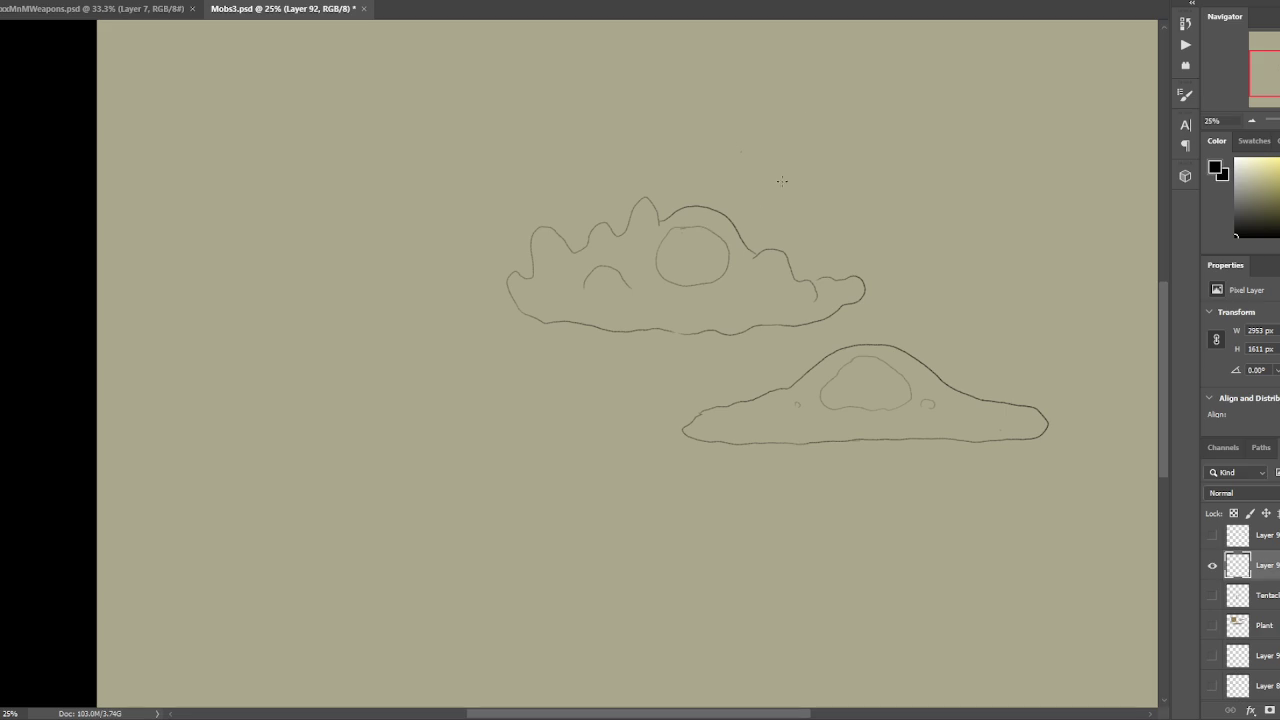
drag(749, 250, 758, 254)
key(ctrl+z)
Try curved inner strokes, then add small arches to the creature's outline.
key(ctrl+z)
mouse_move(688, 228)
mouse_down()
mouse_move(676, 282)
mouse_move(672, 250)
mouse_move(690, 286)
mouse_move(712, 258)
mouse_move(673, 286)
mouse_up()
key(ctrl+z)
key(ctrl+z)
drag(676, 238, 680, 285)
key(ctrl+z)
mouse_move(687, 232)
mouse_down()
mouse_move(671, 255)
mouse_move(716, 278)
mouse_move(719, 237)
mouse_move(657, 263)
mouse_move(722, 258)
mouse_move(704, 230)
mouse_up()
key(ctrl+z)
key(ctrl+z)
drag(742, 238, 762, 237)
drag(920, 111, 911, 105)
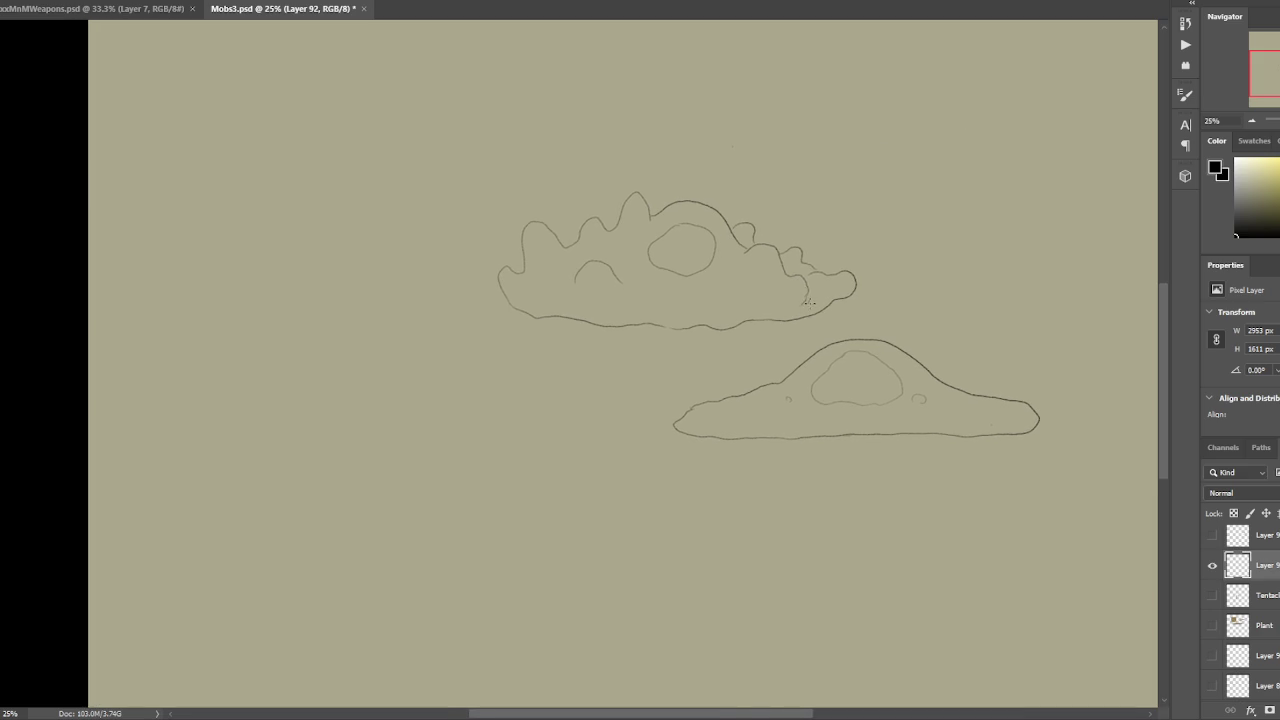
drag(512, 273, 523, 269)
Add an inner ring inside the eye oval and an arch left of it.
key(ctrl+minus)
key(ctrl+plus)
drag(712, 258, 697, 252)
drag(622, 262, 647, 263)
scroll(841, 60, down, 2)
scroll(820, 180, up, 2)
Lasso the bumpy creature and nudge it into place with Free Transform.
mouse_move(868, 296)
mouse_down()
mouse_move(898, 262)
mouse_move(737, 243)
mouse_up()
key(ctrl+t)
key(Return)
key(ctrl+d)
scroll(790, 277, down, 2)
scroll(797, 129, up, 3)
scroll(700, 260, up, 1)
scroll(668, 274, down, 1)
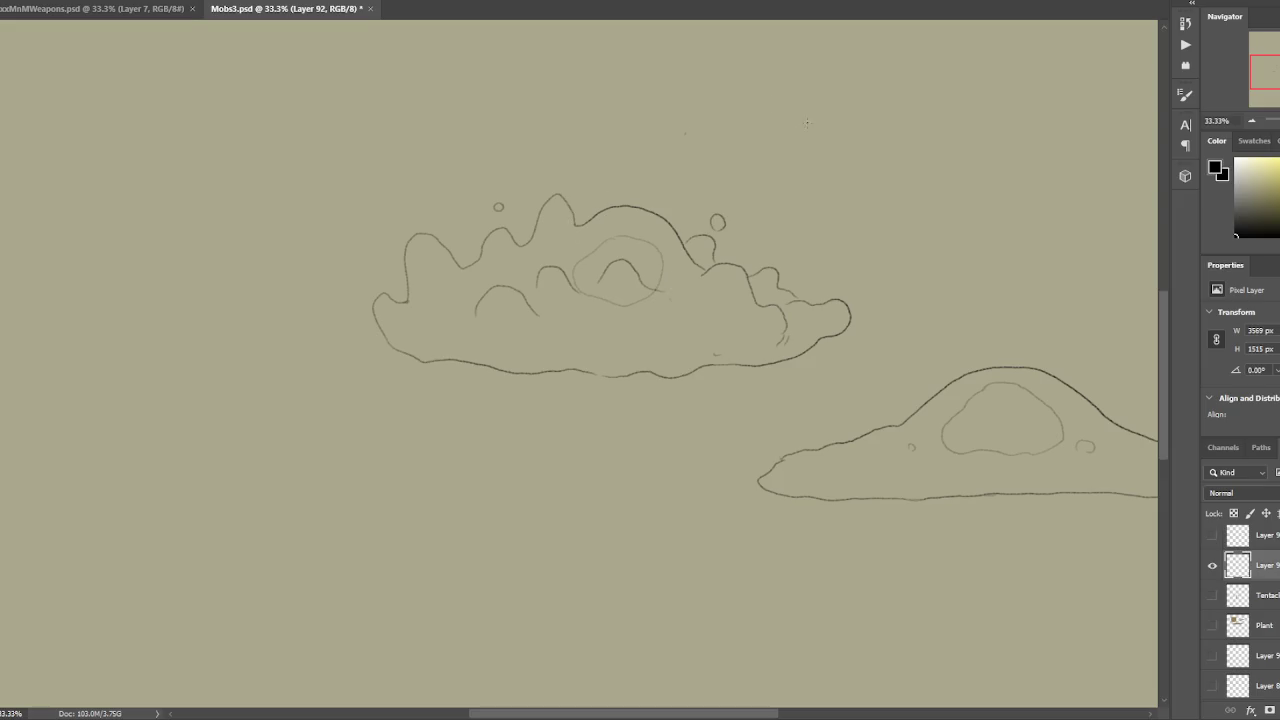
scroll(860, 125, up, 1)
scroll(855, 130, down, 1)
Add small bumps and curves to the creature, then zoom out to compare both sketches.
drag(786, 292, 803, 292)
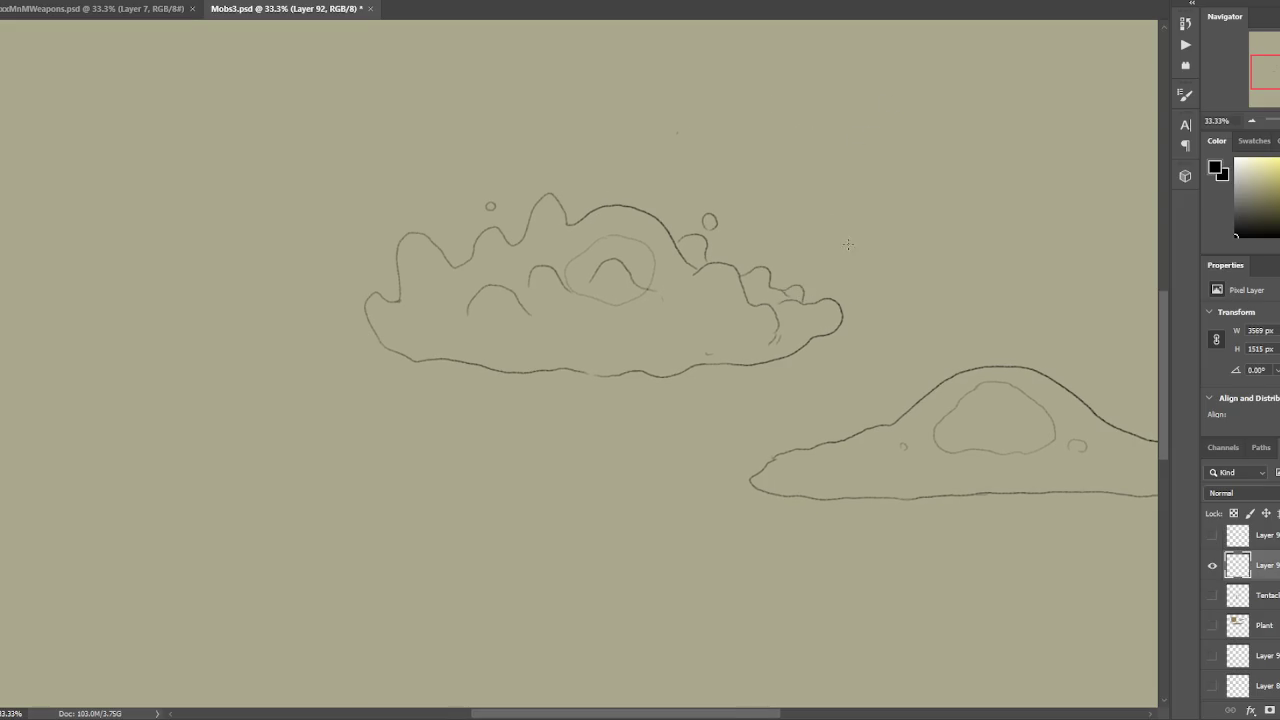
drag(420, 313, 446, 301)
drag(668, 305, 690, 304)
key(ctrl+minus)
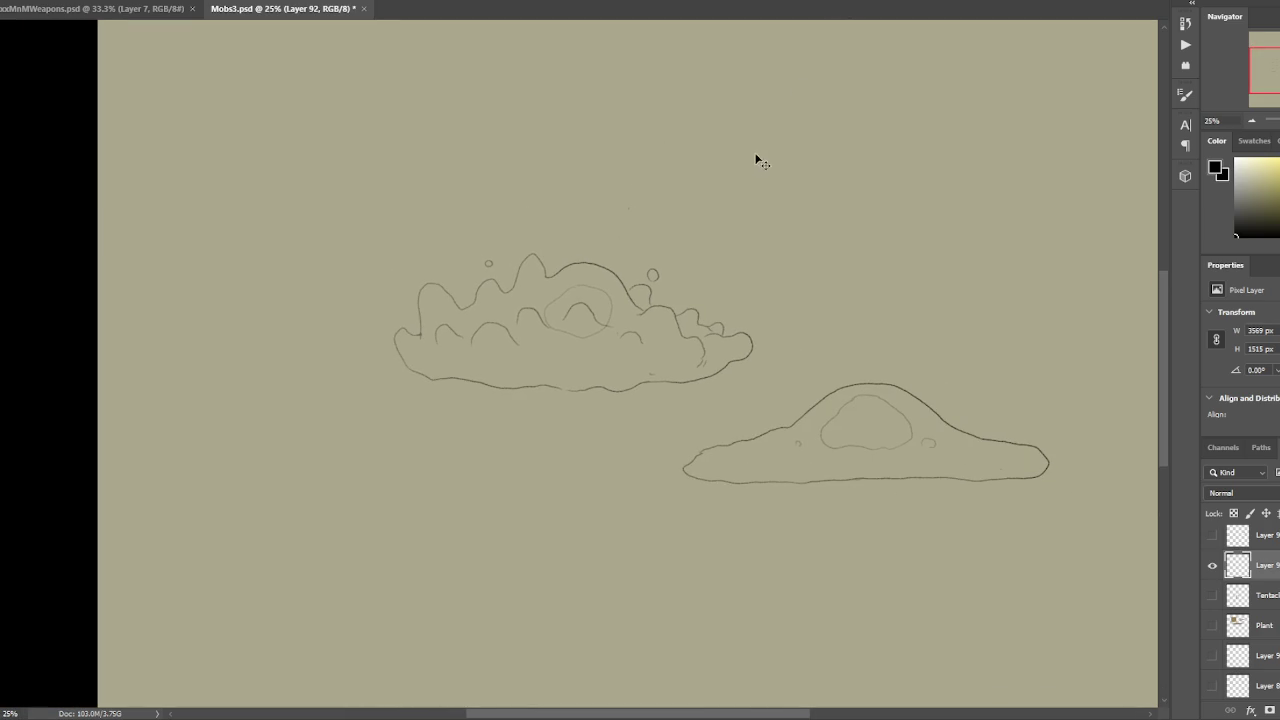
key(ctrl+plus)
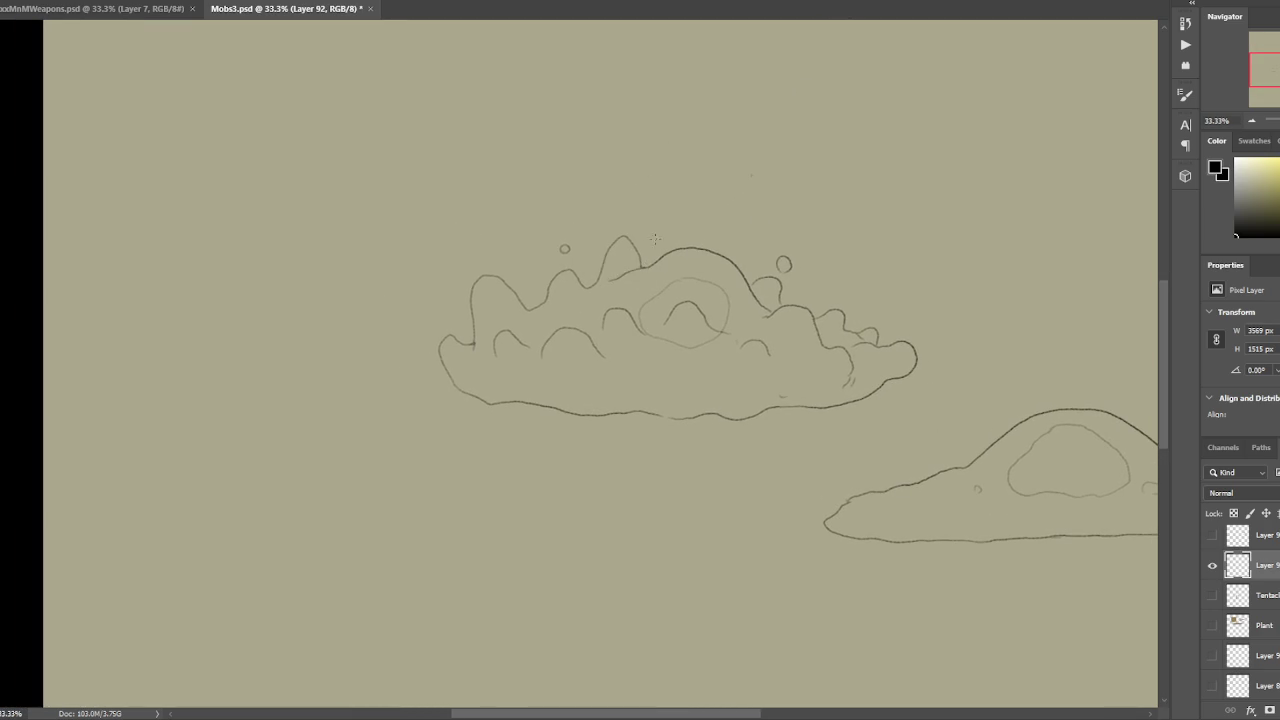
key(ctrl+minus)
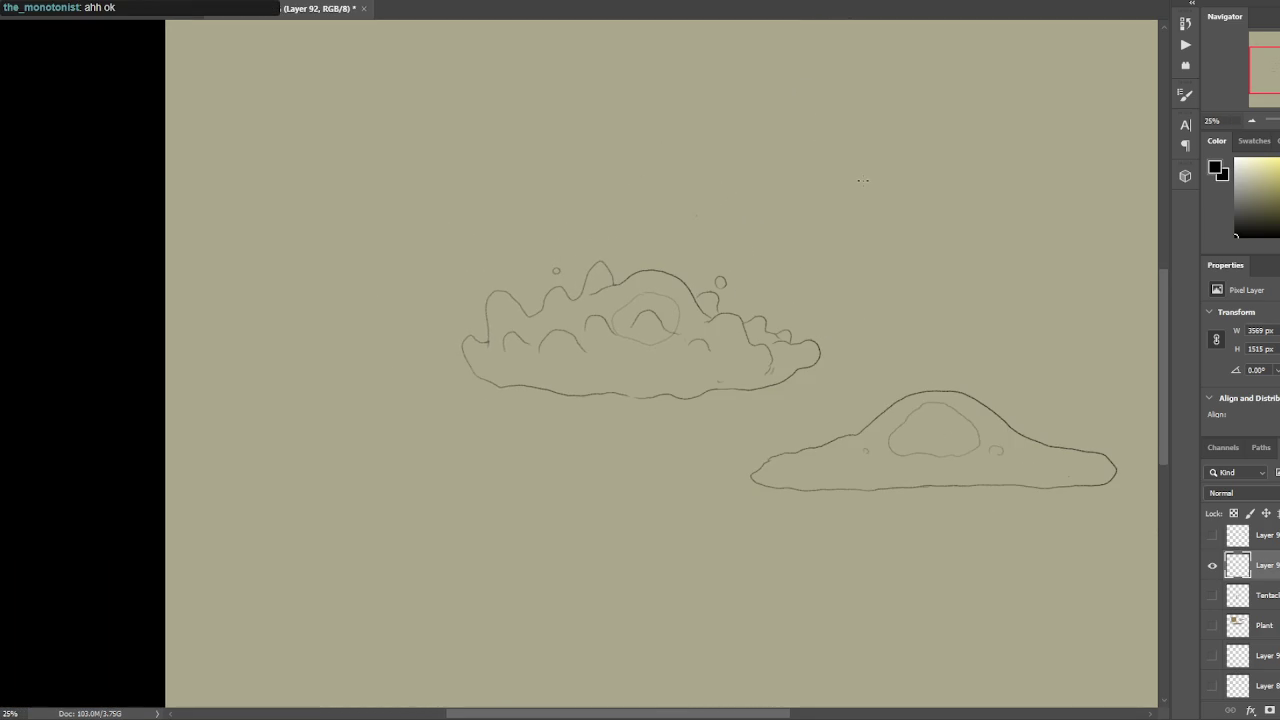
Move the bumpy creature down-left with Free Transform and re-centre the view.
drag(819, 336, 837, 191)
key(ctrl+t)
mouse_move(797, 243)
mouse_down()
mouse_move(700, 329)
mouse_move(671, 318)
mouse_up()
key(Return)
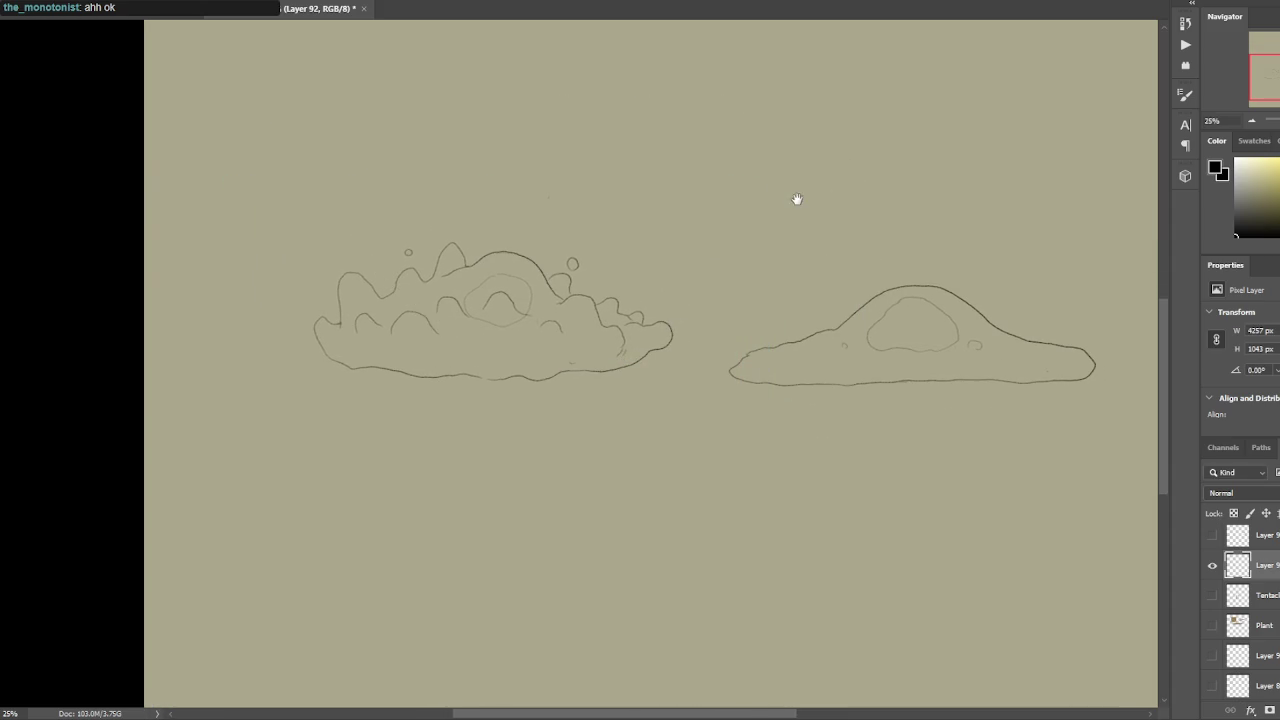
drag(797, 201, 743, 221)
drag(830, 182, 860, 197)
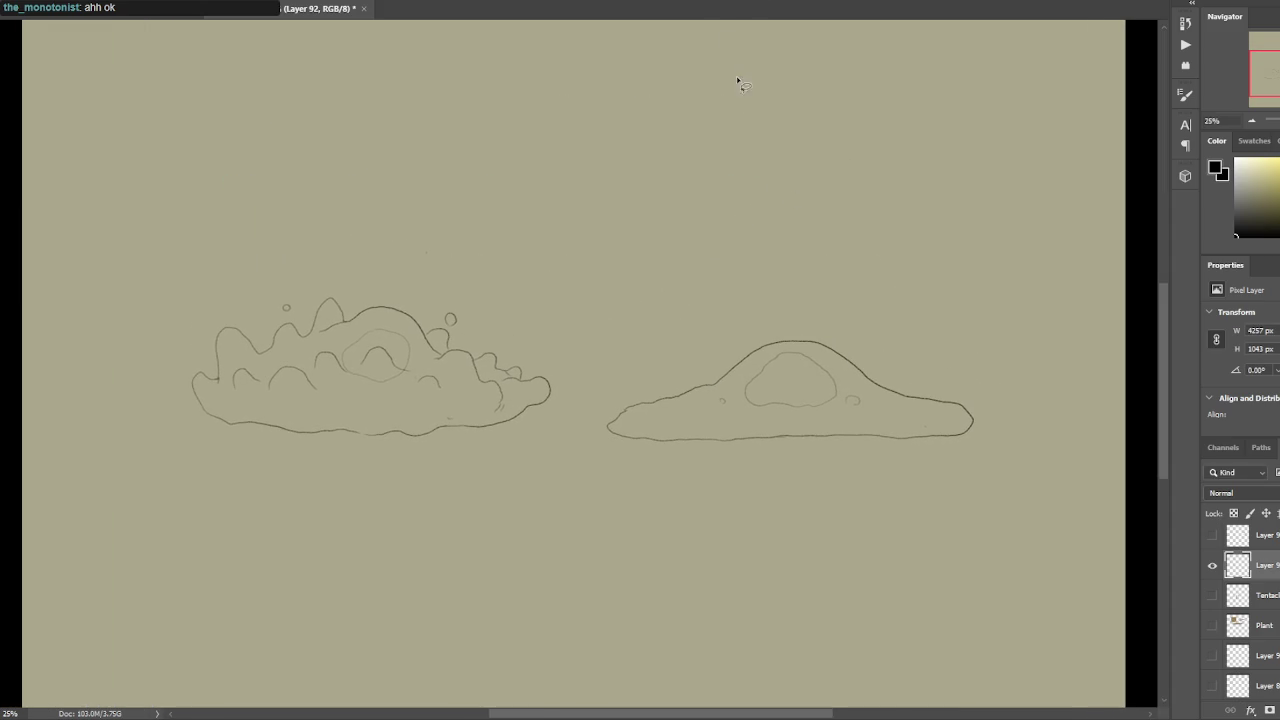
Sketch the top arc of a third creature above the mound, redrawing several attempts.
mouse_move(727, 166)
mouse_down()
mouse_move(678, 186)
mouse_move(671, 210)
mouse_up()
key(ctrl+z)
mouse_move(740, 155)
mouse_down()
mouse_move(682, 158)
mouse_move(668, 184)
mouse_up()
key(ctrl+z)
mouse_move(771, 157)
mouse_down()
mouse_move(648, 161)
mouse_move(646, 180)
mouse_up()
key(ctrl+z)
mouse_move(724, 148)
mouse_down()
mouse_move(772, 170)
mouse_move(845, 282)
mouse_move(818, 294)
mouse_move(720, 276)
mouse_move(640, 200)
mouse_move(572, 184)
mouse_move(669, 147)
mouse_up()
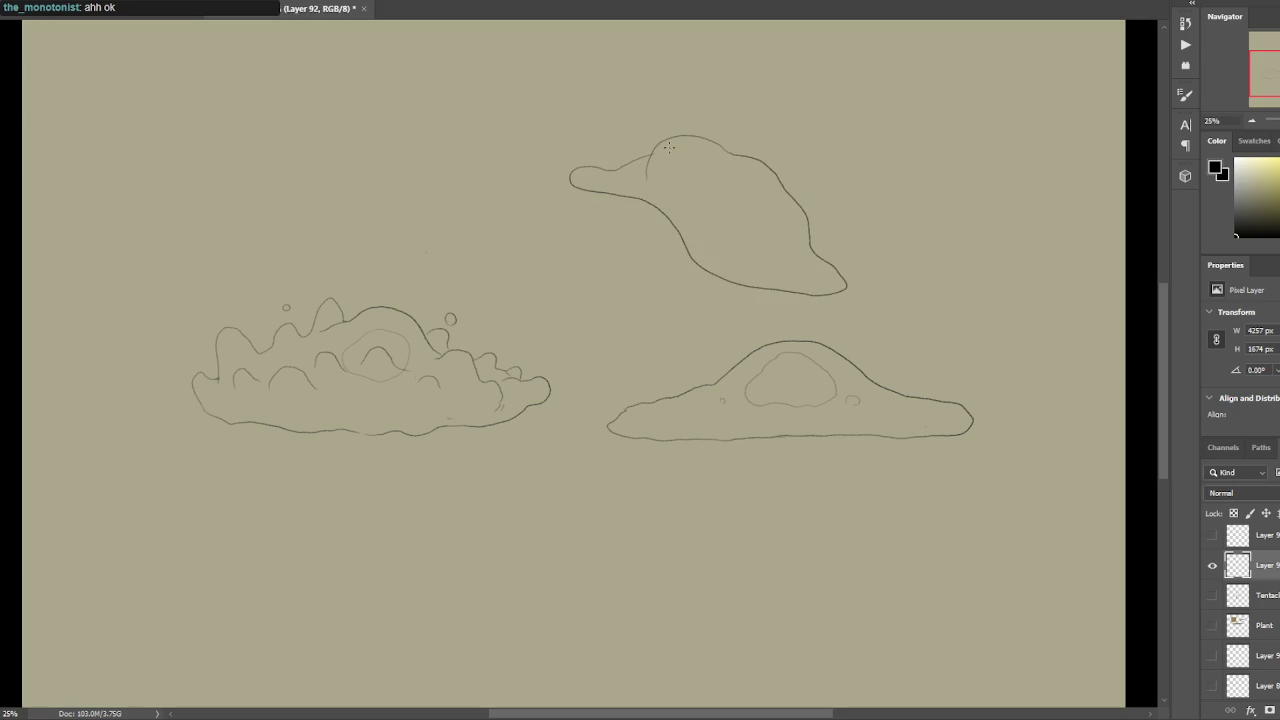
Try, then undo, lower-left edge and inner-circle strokes on the top creature.
mouse_move(578, 190)
mouse_down()
mouse_move(634, 216)
mouse_move(658, 256)
mouse_up()
key(ctrl+z)
mouse_move(578, 190)
mouse_down()
mouse_move(626, 232)
mouse_move(616, 290)
mouse_move(765, 295)
mouse_up()
mouse_move(658, 185)
mouse_down()
mouse_move(676, 150)
mouse_move(722, 158)
mouse_move(733, 200)
mouse_move(704, 220)
mouse_move(655, 176)
mouse_up()
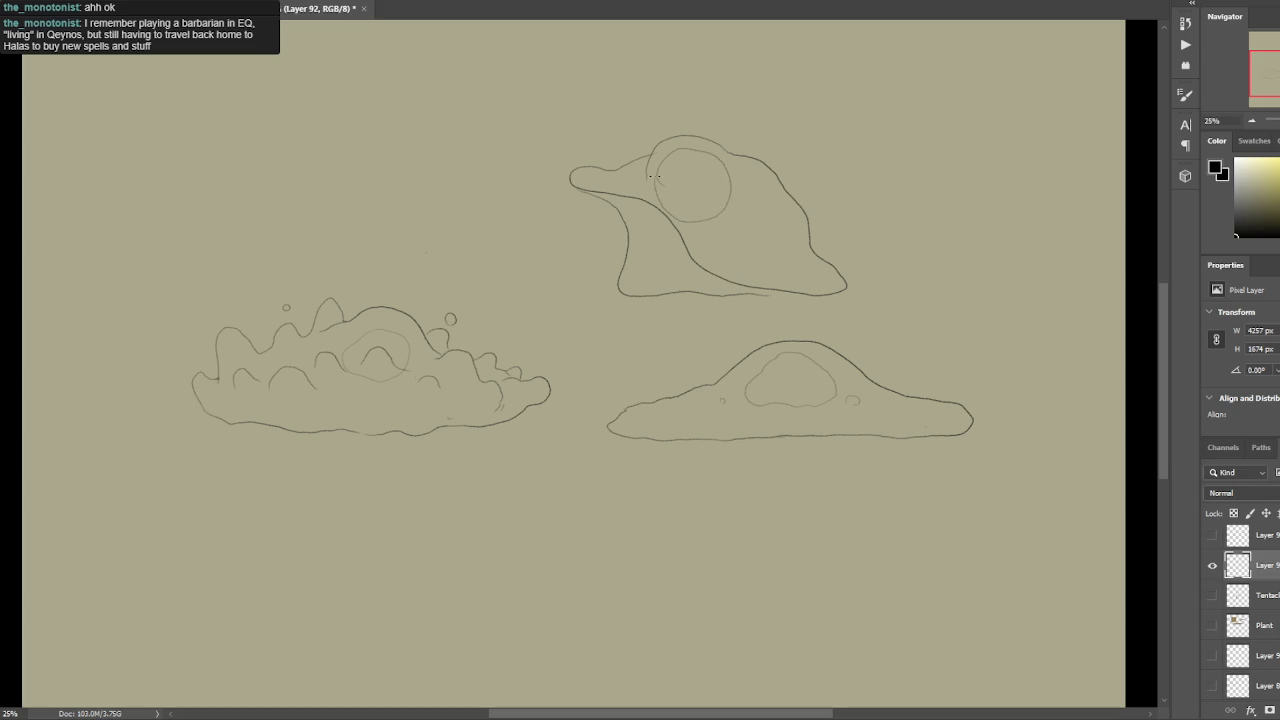
key(ctrl+z)
key(ctrl+z)
mouse_move(667, 156)
mouse_down()
mouse_move(726, 168)
mouse_move(712, 204)
mouse_move(668, 200)
mouse_move(657, 176)
mouse_up()
key(ctrl+z)
key(ctrl+z)
key(ctrl+z)
key(ctrl+z)
Brush a new rounded top arc and sloping right side for the top creature.
mouse_move(710, 124)
mouse_down()
mouse_move(646, 109)
mouse_move(570, 145)
mouse_move(587, 166)
mouse_up()
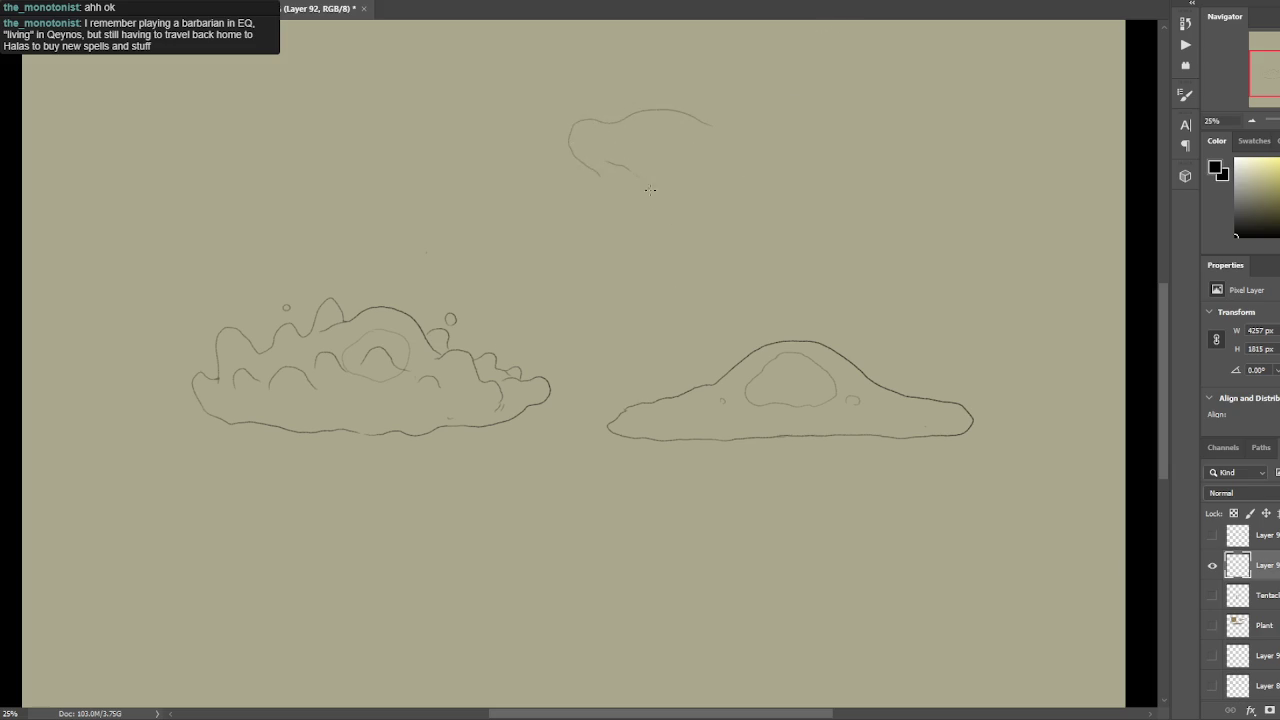
mouse_move(710, 121)
mouse_down()
mouse_move(755, 140)
mouse_move(781, 183)
mouse_up()
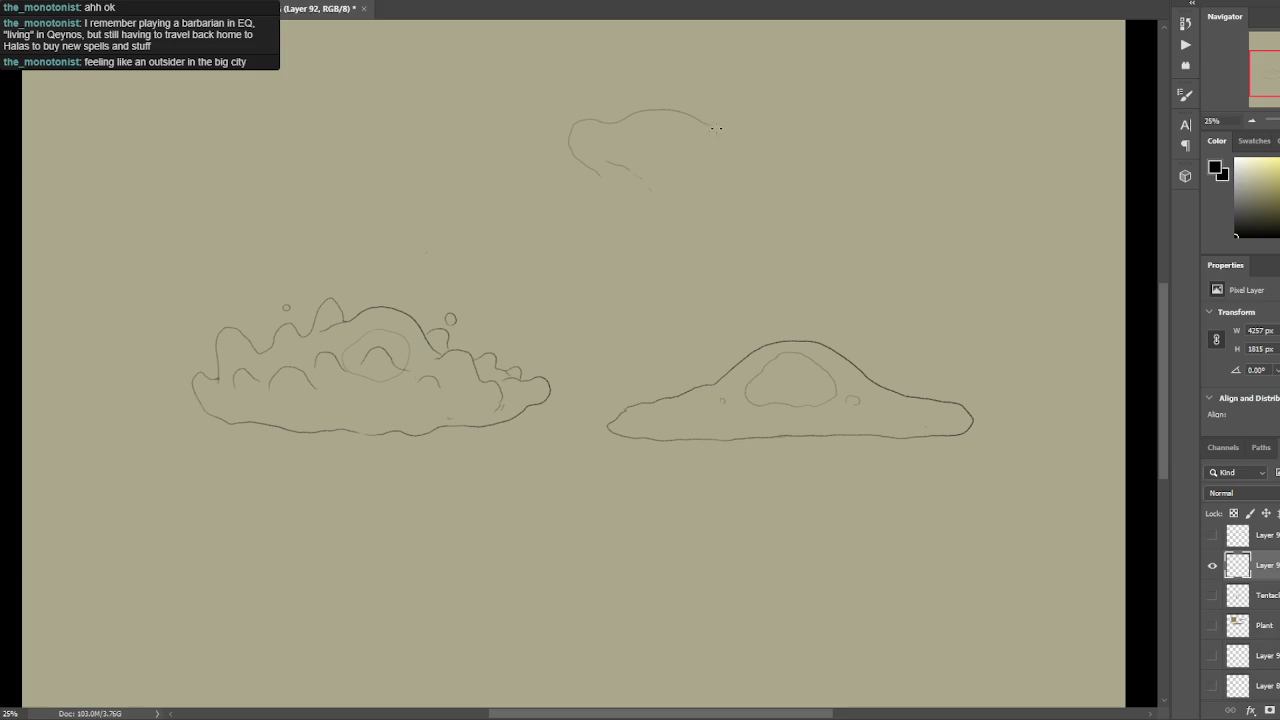
drag(640, 184, 645, 211)
drag(599, 166, 627, 228)
mouse_move(741, 163)
mouse_down()
mouse_move(794, 177)
mouse_move(850, 243)
mouse_up()
key(ctrl+z)
mouse_move(730, 157)
mouse_down()
mouse_move(822, 207)
mouse_move(841, 254)
mouse_up()
Redraw the long lower edge further right and erase the stray stroke tip.
mouse_move(646, 216)
mouse_down()
mouse_move(664, 256)
mouse_move(753, 260)
mouse_up()
key(ctrl+z)
mouse_move(649, 228)
mouse_down()
mouse_move(688, 270)
mouse_move(850, 257)
mouse_move(818, 222)
mouse_move(806, 251)
mouse_move(845, 249)
mouse_up()
key(l)
key(ctrl+alt+z)
key(ctrl+alt+z)
key(ctrl+alt+z)
key(ctrl+alt+z)
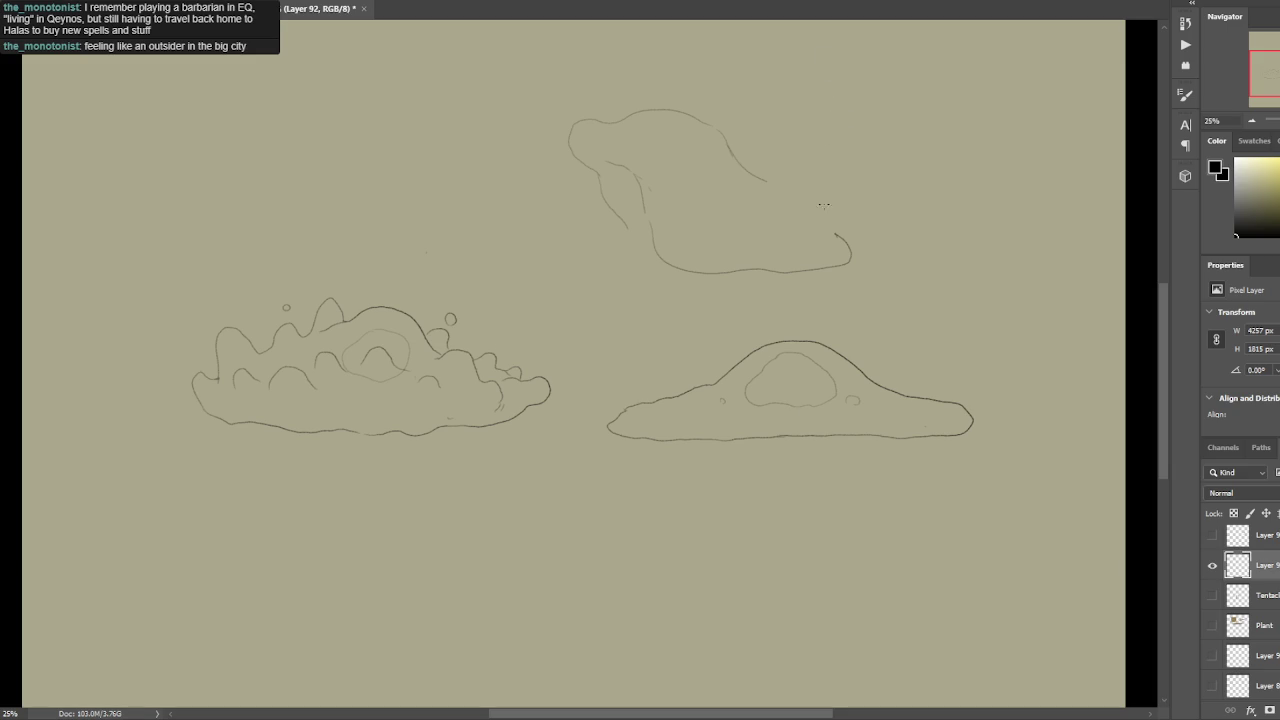
Redraw the top creature's lower-left curve and erase a small stray circle.
drag(832, 234, 729, 145)
mouse_move(598, 188)
mouse_down()
mouse_move(598, 257)
mouse_move(596, 234)
mouse_move(615, 257)
mouse_move(656, 246)
mouse_up()
key(ctrl+z)
key(ctrl+z)
mouse_move(598, 212)
mouse_down()
mouse_move(604, 236)
mouse_move(634, 212)
mouse_move(596, 146)
mouse_up()
key(l)
key(Delete)
key(ctrl+d)
key(ctrl+z)
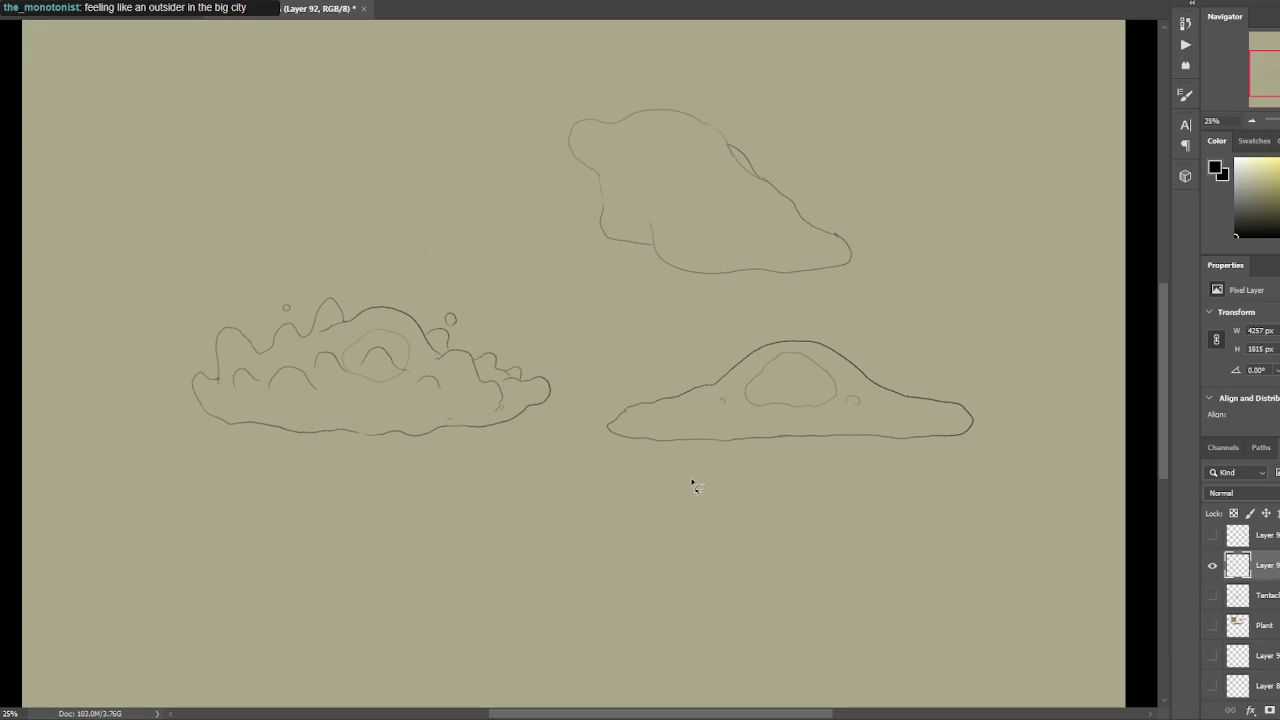
key(ctrl+z)
Extend the left edge, adding a diagonal stroke and small hook on the top-left.
mouse_move(596, 165)
mouse_down()
mouse_move(573, 134)
mouse_move(640, 204)
mouse_up()
drag(594, 146, 621, 160)
drag(629, 203, 647, 218)
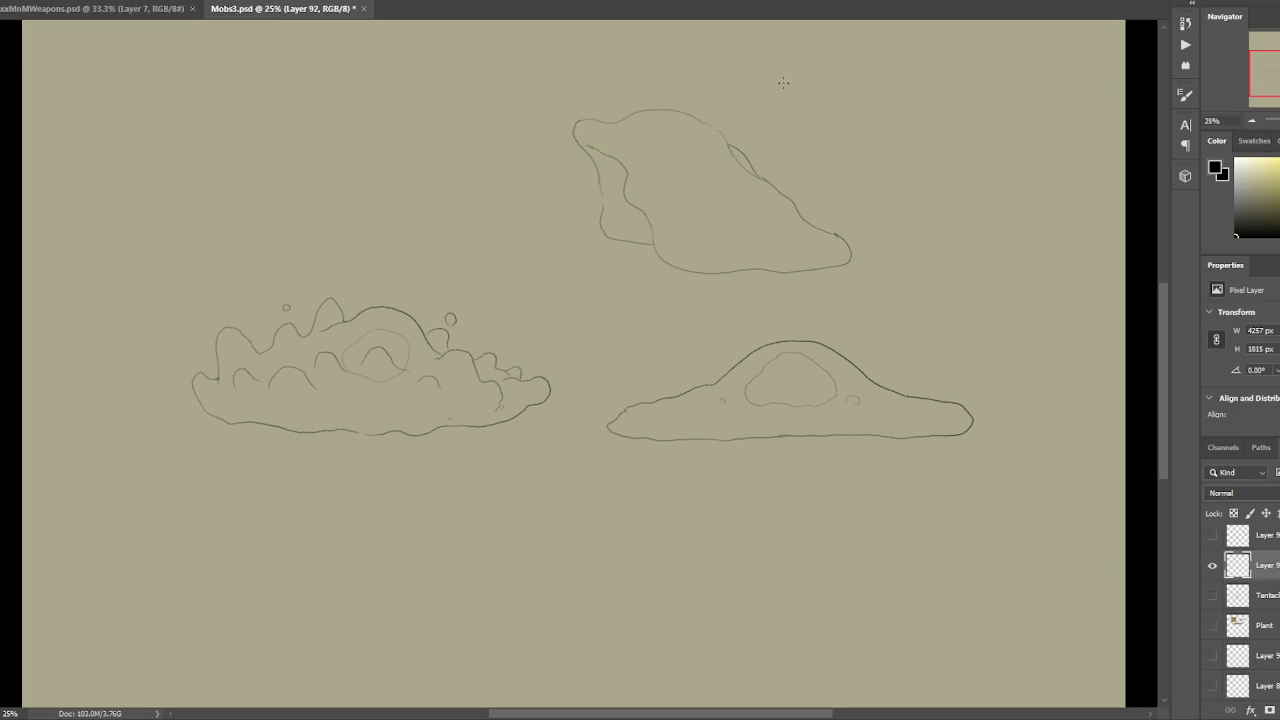
key(ctrl+z)
mouse_move(668, 172)
mouse_down()
mouse_move(688, 127)
mouse_move(688, 168)
mouse_up()
key(ctrl+z)
drag(585, 139, 598, 150)
mouse_move(568, 184)
mouse_down()
mouse_move(588, 171)
mouse_move(603, 210)
mouse_up()
Delete the unwanted inner oval and redraw a small arc inside the creature.
drag(686, 180, 690, 178)
key(Delete)
key(ctrl+d)
drag(707, 189, 740, 163)
key(ctrl+z)
mouse_move(649, 150)
mouse_down()
mouse_move(694, 146)
mouse_move(726, 181)
mouse_up()
key(ctrl+z)
mouse_move(691, 163)
mouse_down()
mouse_move(656, 162)
mouse_move(694, 162)
mouse_up()
Retry short arcs near the creature's top and lower body, then select inner lines.
drag(657, 140, 676, 126)
key(ctrl+z)
key(ctrl+z)
drag(637, 163, 640, 138)
key(ctrl+z)
mouse_move(680, 229)
mouse_down()
mouse_move(668, 203)
mouse_move(694, 204)
mouse_up()
key(ctrl+z)
drag(694, 151, 710, 168)
Erase the selected inner lines, draw a new inner oval, and retry the lower-left outline.
key(Delete)
key(ctrl+d)
mouse_move(690, 145)
mouse_down()
mouse_move(724, 160)
mouse_move(706, 184)
mouse_move(678, 165)
mouse_up()
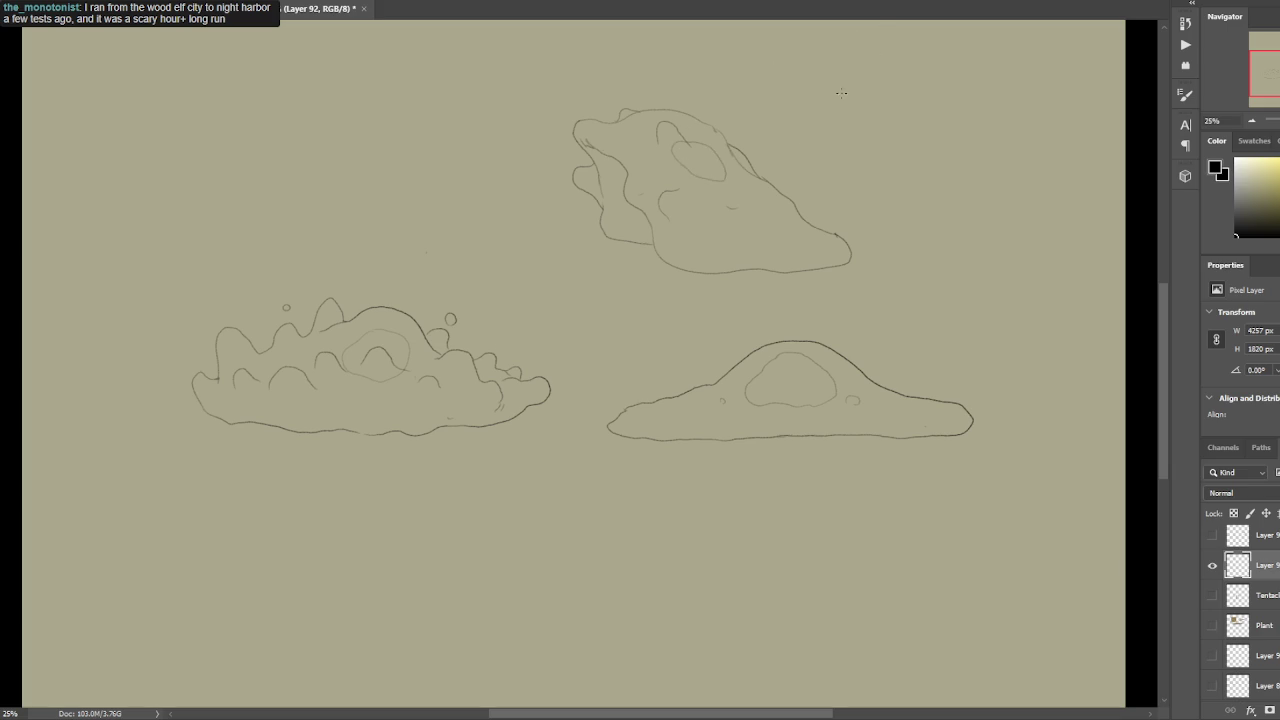
drag(651, 240, 605, 236)
mouse_move(624, 240)
mouse_down()
mouse_move(650, 255)
mouse_move(643, 242)
mouse_up()
key(ctrl+z)
Check the area below the right tail, then add a top arc and darken the left outline.
key(l)
mouse_move(720, 280)
mouse_down()
mouse_move(760, 298)
mouse_move(818, 251)
mouse_move(787, 203)
mouse_up()
key(ctrl+d)
key(b)
drag(834, 250, 794, 211)
key(ctrl+z)
key(ctrl+z)
drag(625, 149, 643, 138)
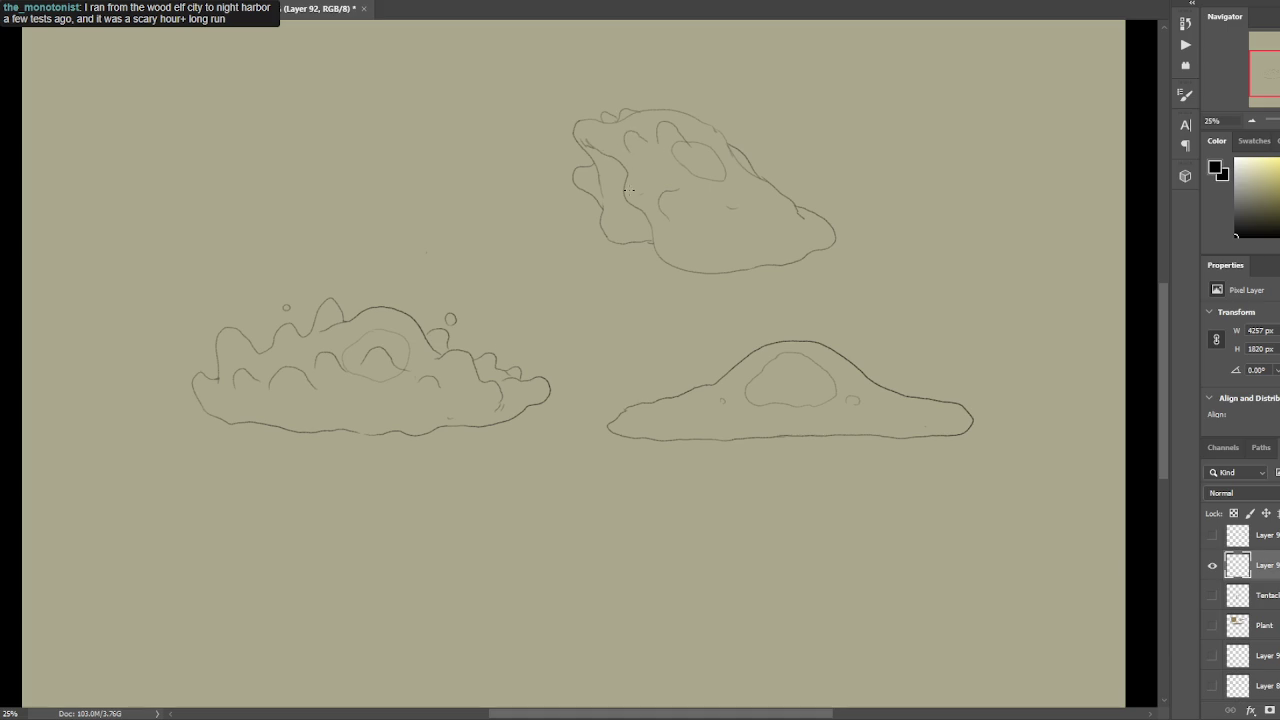
drag(588, 204, 594, 222)
Delete pieces of the top creature's lower edge and extend that edge rightward.
drag(737, 114, 691, 140)
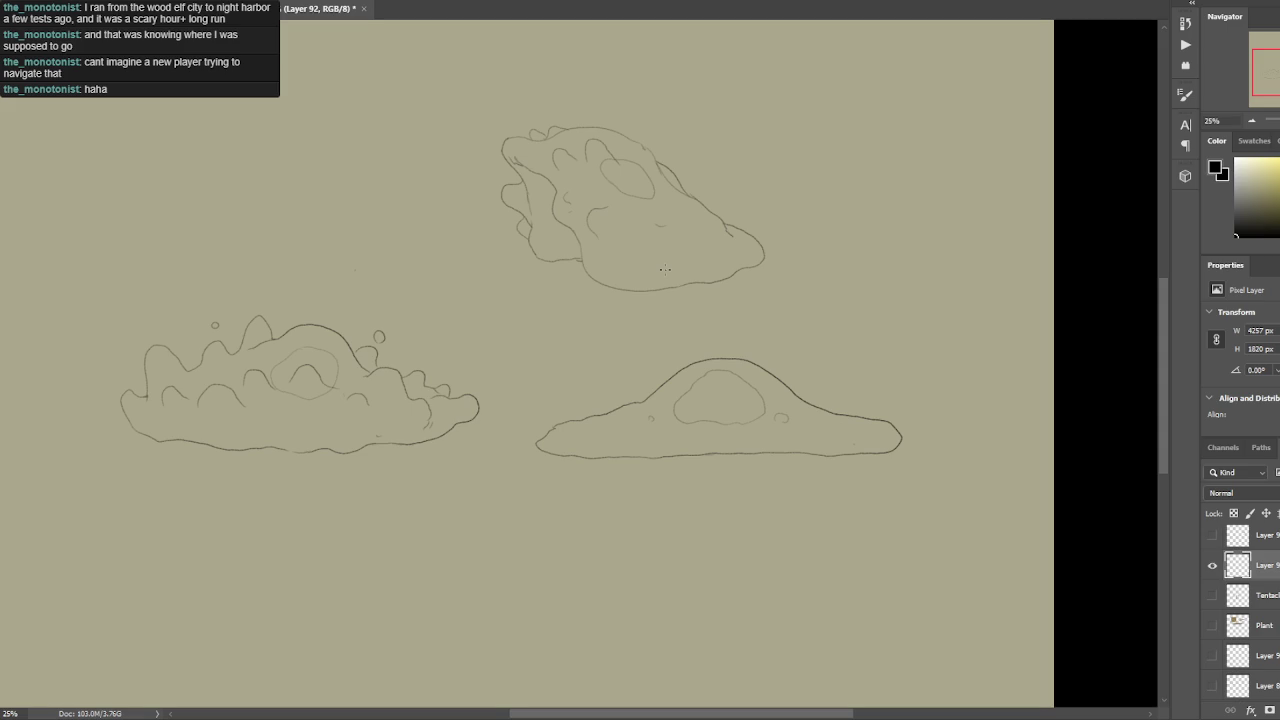
drag(575, 260, 574, 262)
key(ctrl+d)
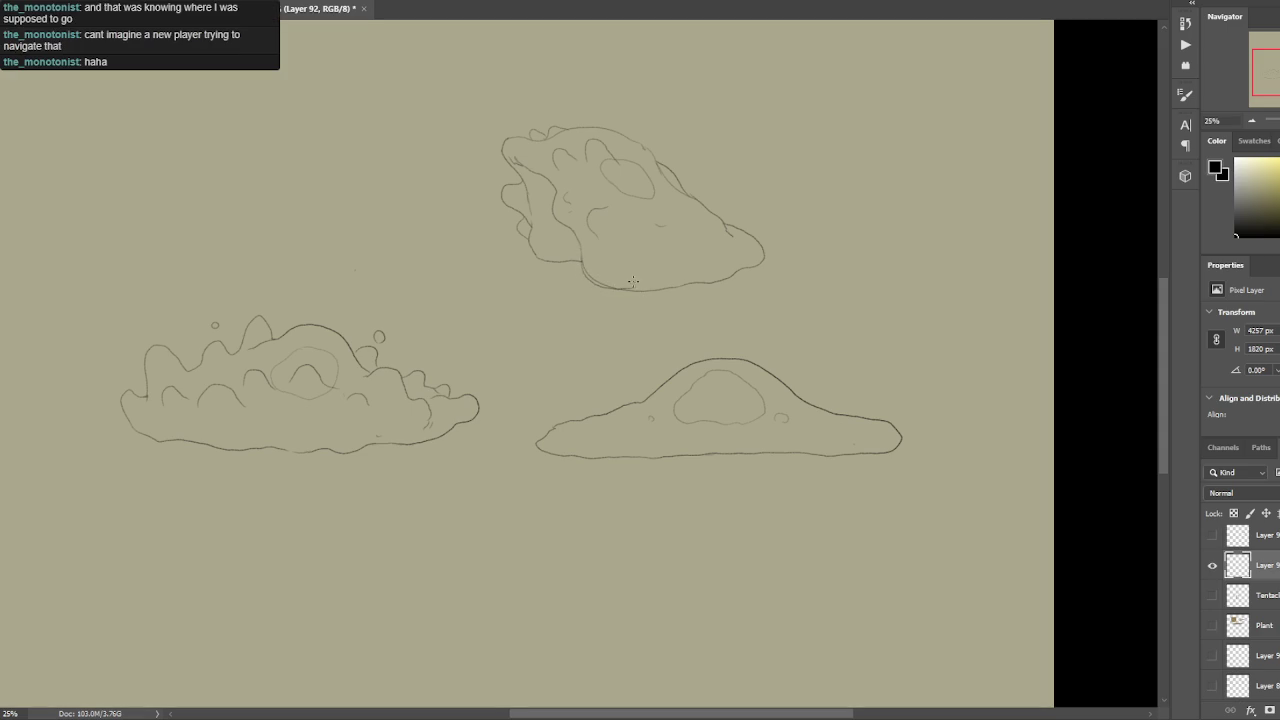
drag(594, 284, 717, 280)
key(ctrl+d)
key(Delete)
key(ctrl+d)
drag(635, 286, 744, 270)
drag(530, 180, 526, 184)
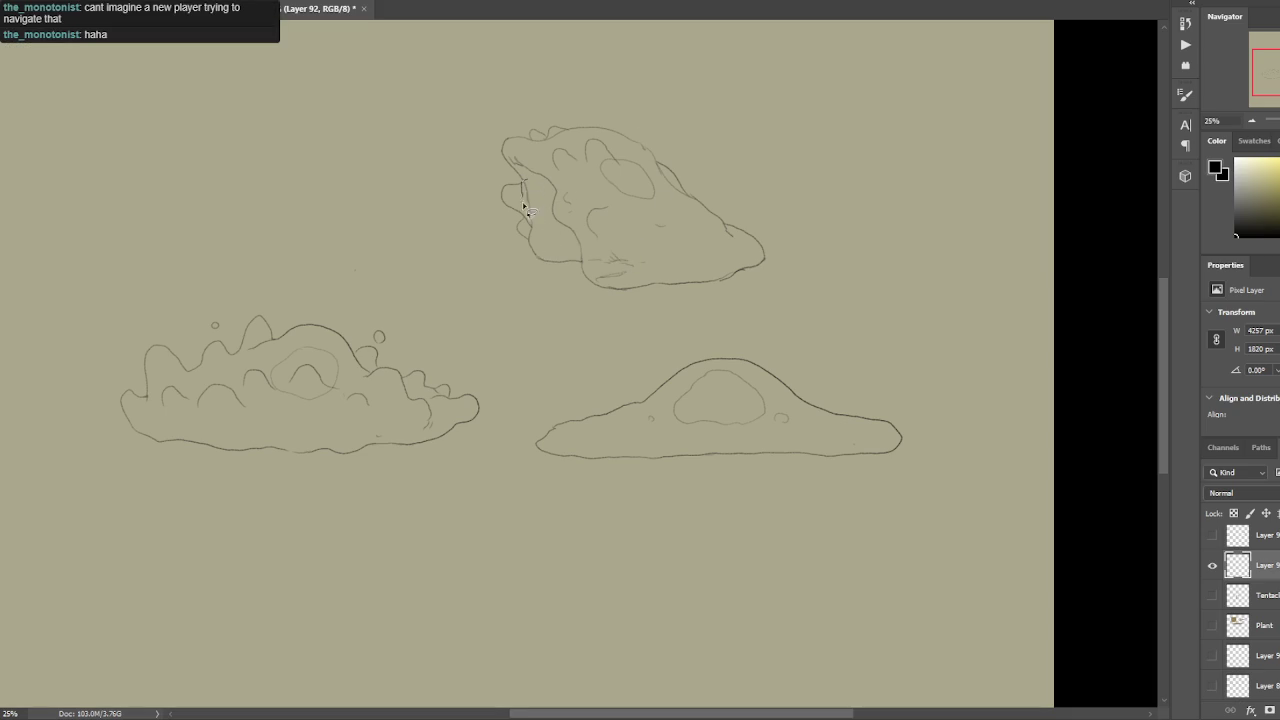
key(ctrl+d)
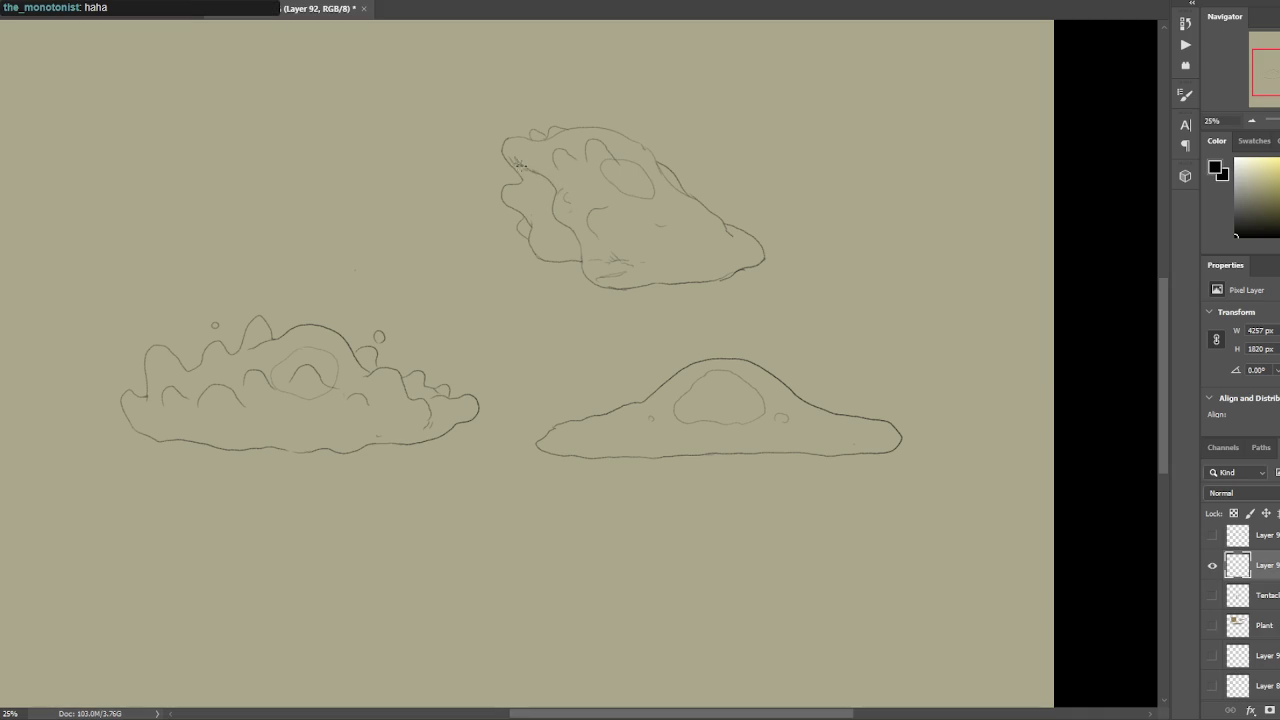
Lasso-delete the top creature's eye and zoom out to 16.67% to view the whole canvas.
key(v)
mouse_move(608, 157)
mouse_down()
mouse_move(646, 214)
mouse_move(651, 172)
mouse_move(622, 158)
mouse_up()
key(b)
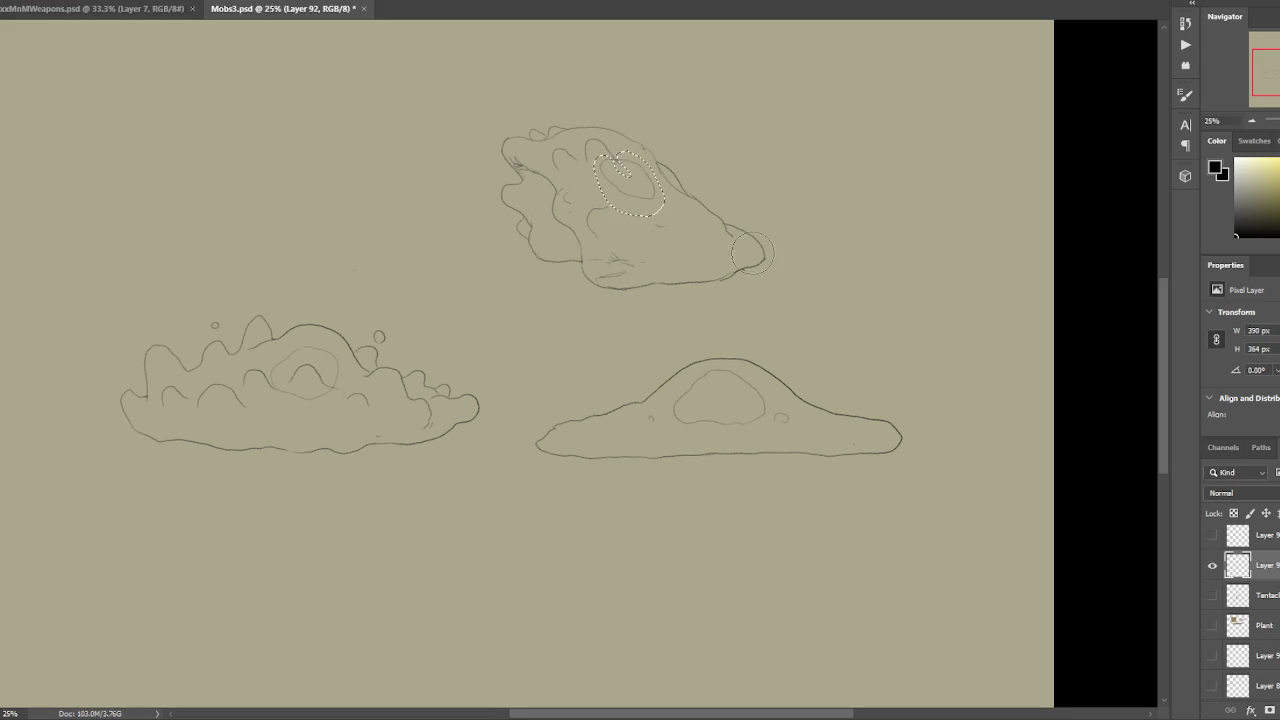
key(ctrl+d)
mouse_move(735, 100)
mouse_down()
mouse_move(746, 88)
mouse_move(766, 121)
mouse_up()
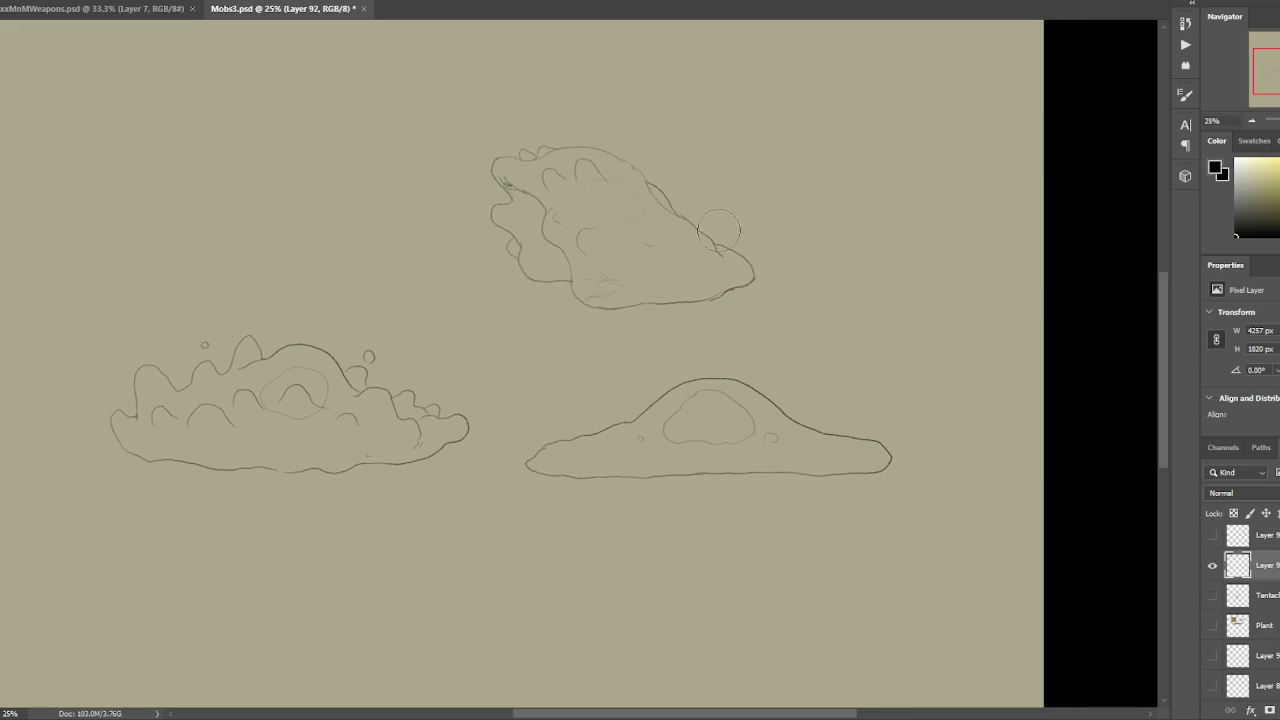
key(ctrl+minus)
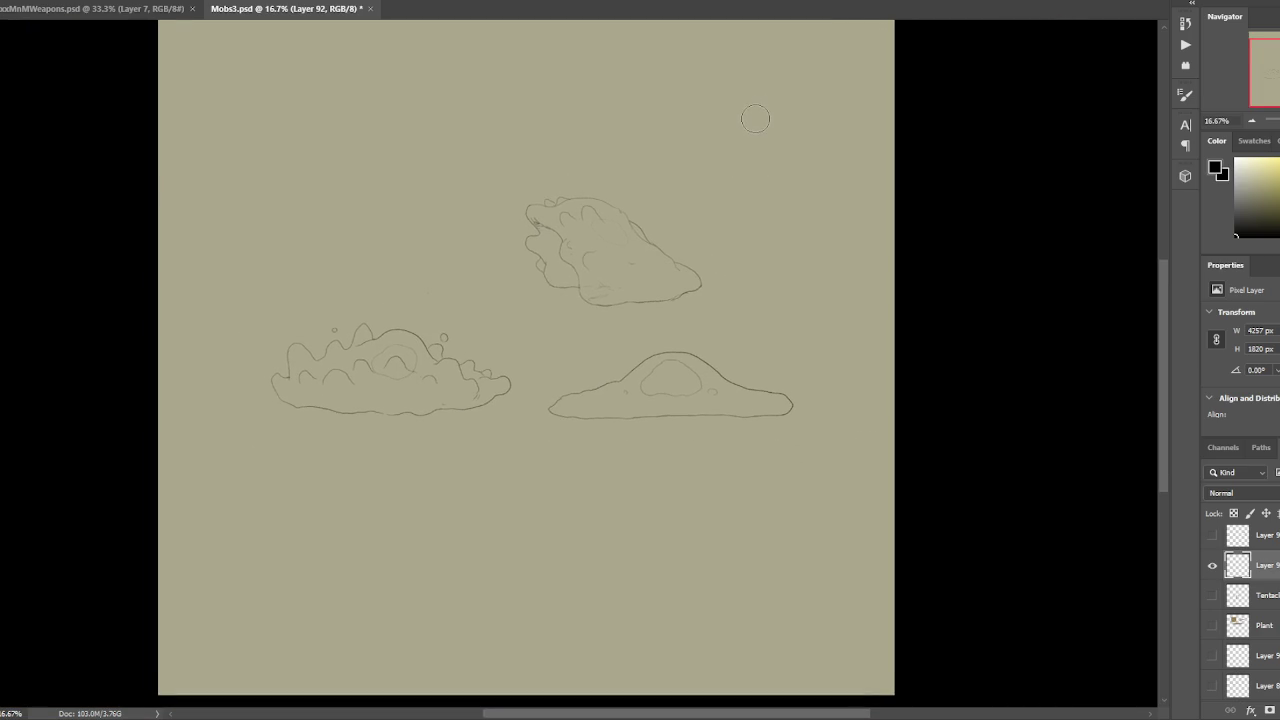
scroll(750, 128, down, 1)
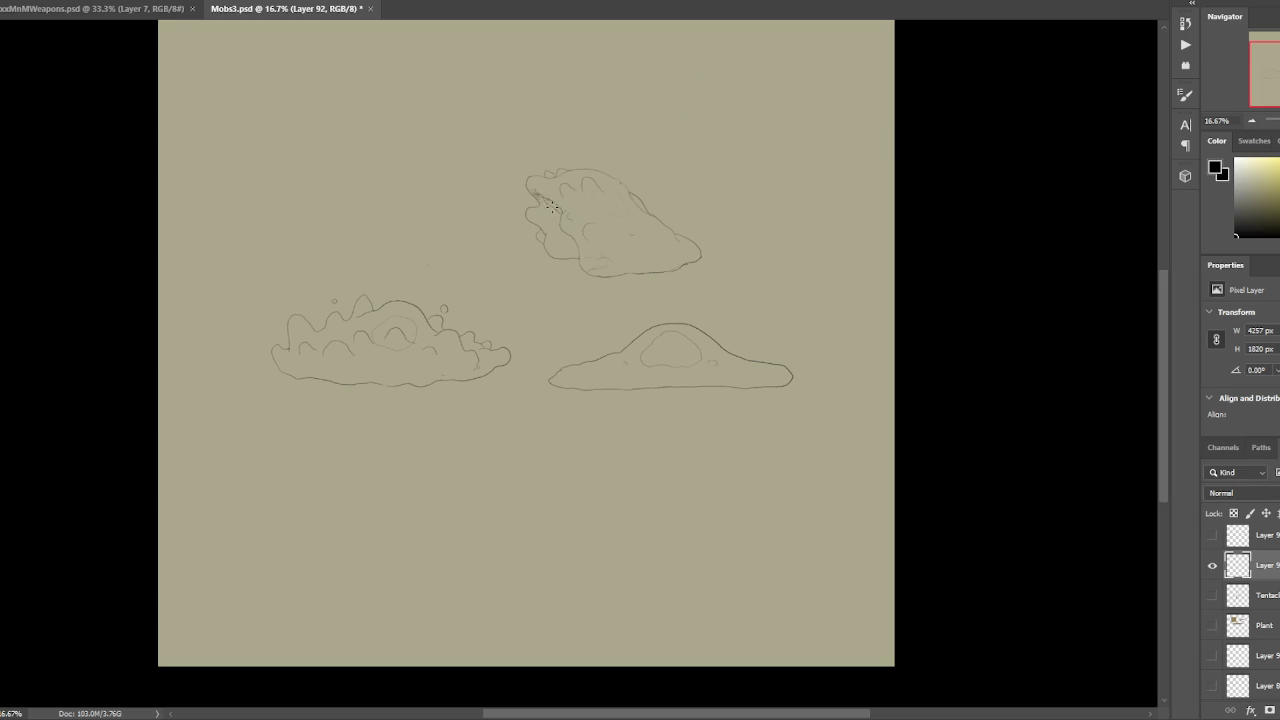
key(ctrl+plus)
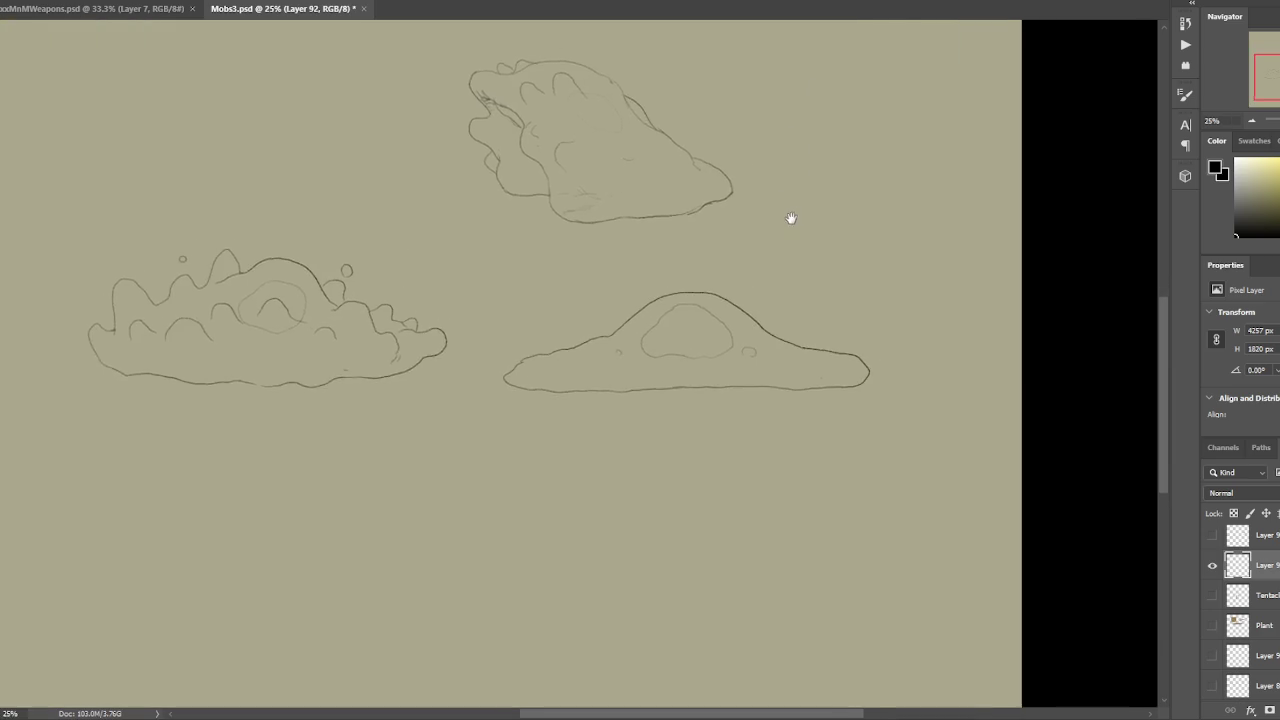
key(ctrl+minus)
key(ctrl+minus)
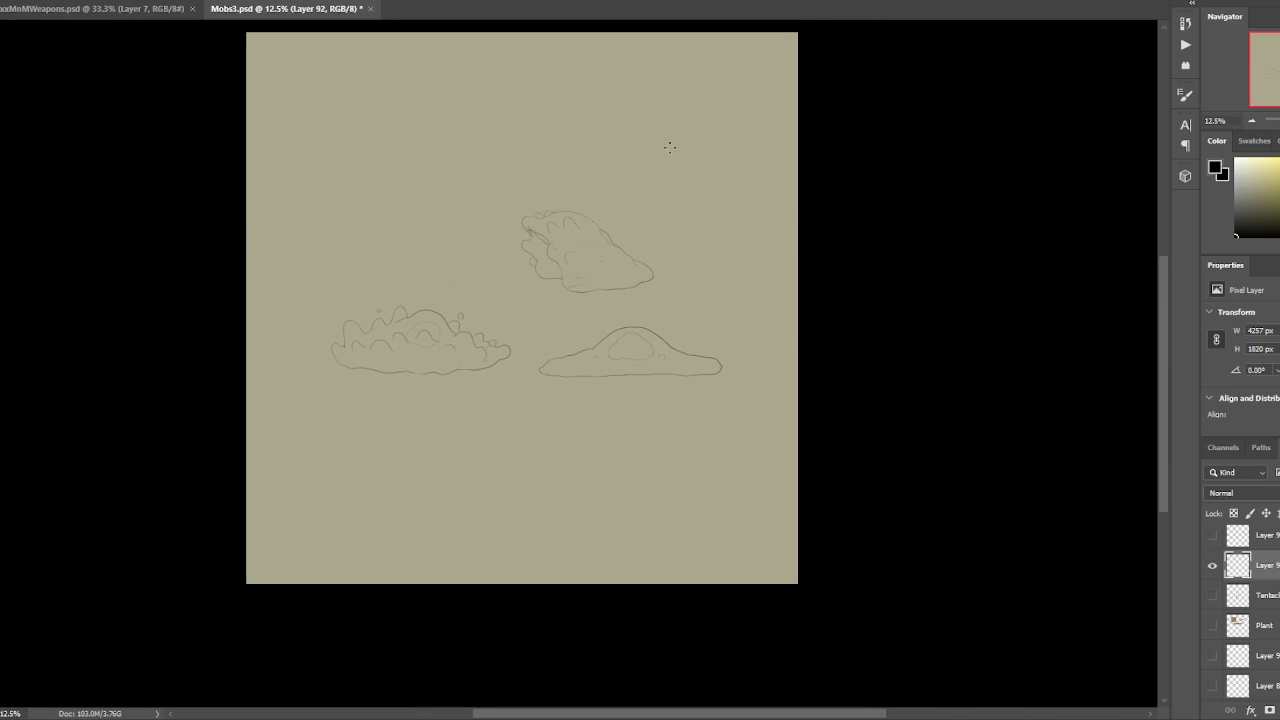
key(ctrl+plus)
drag(514, 256, 530, 96)
key(ctrl+z)
key(ctrl+z)
drag(502, 244, 552, 102)
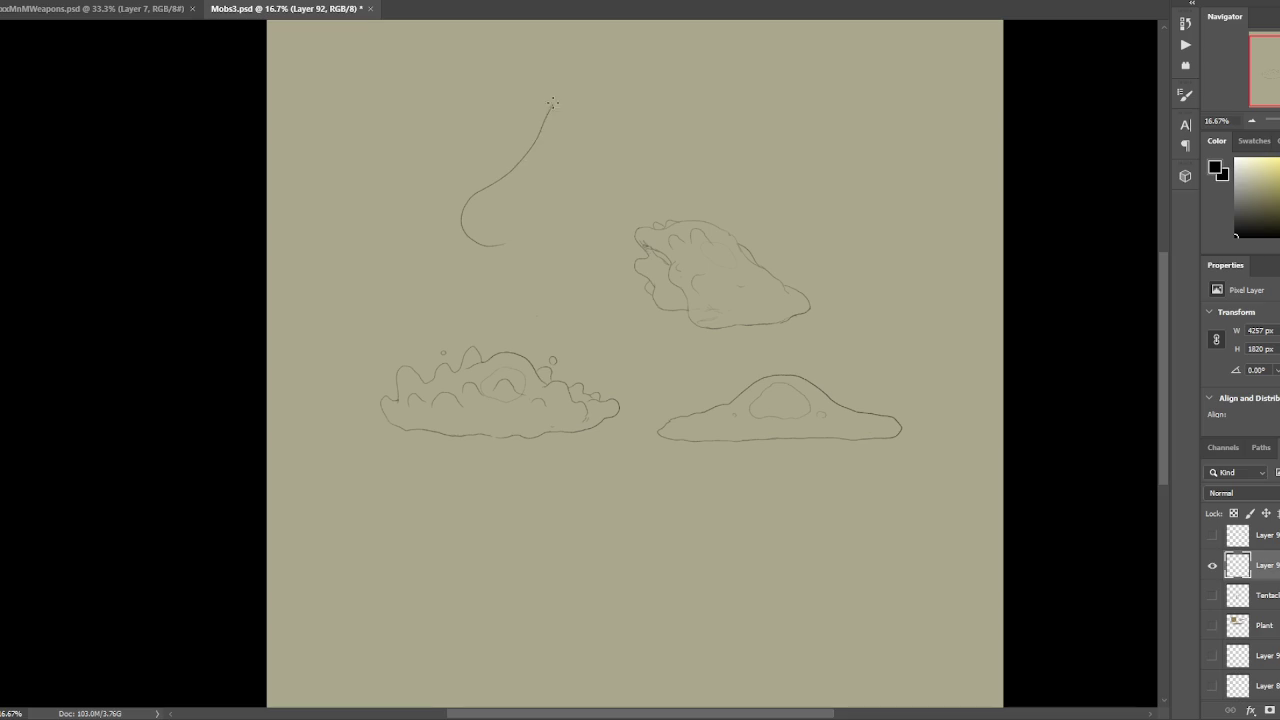
key(ctrl+z)
mouse_move(464, 213)
mouse_down()
mouse_move(614, 190)
mouse_move(623, 163)
mouse_move(437, 171)
mouse_move(389, 203)
mouse_up()
key(ctrl+z)
key(ctrl+z)
drag(666, 135, 701, 192)
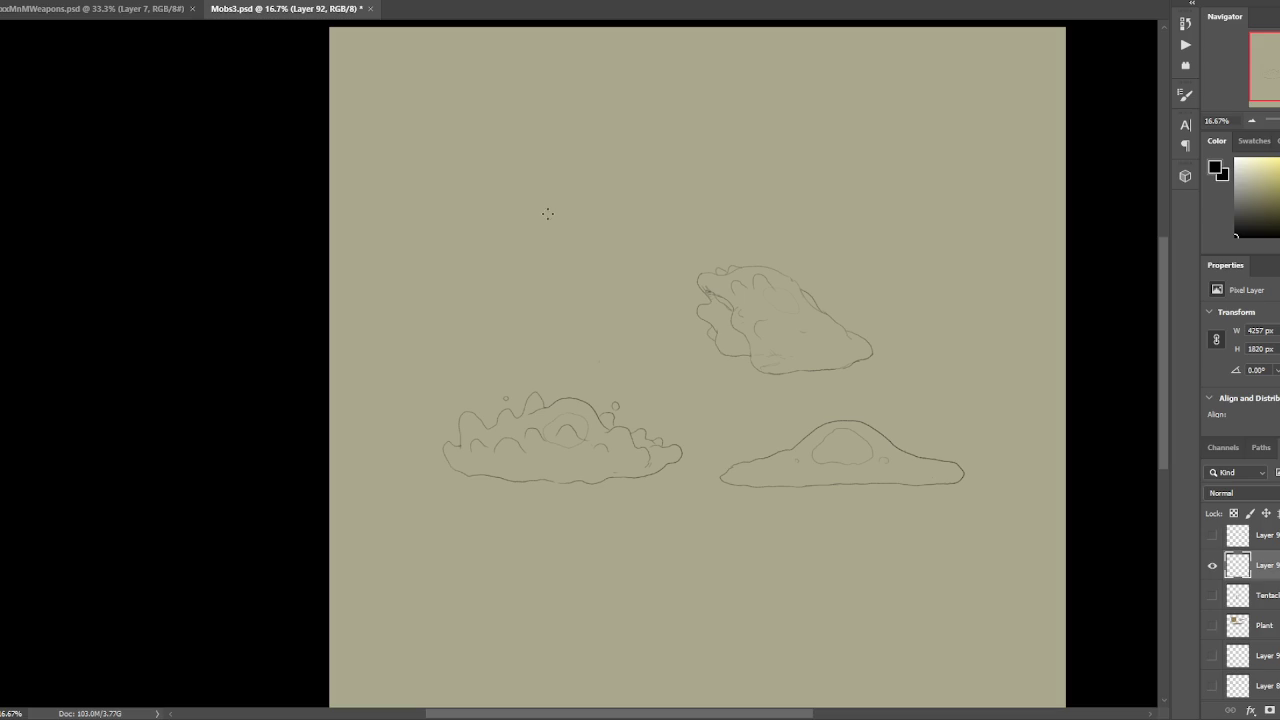
Try, then undo, small arcs and a back curve near the top of the canvas.
drag(518, 194, 531, 186)
key(ctrl+z)
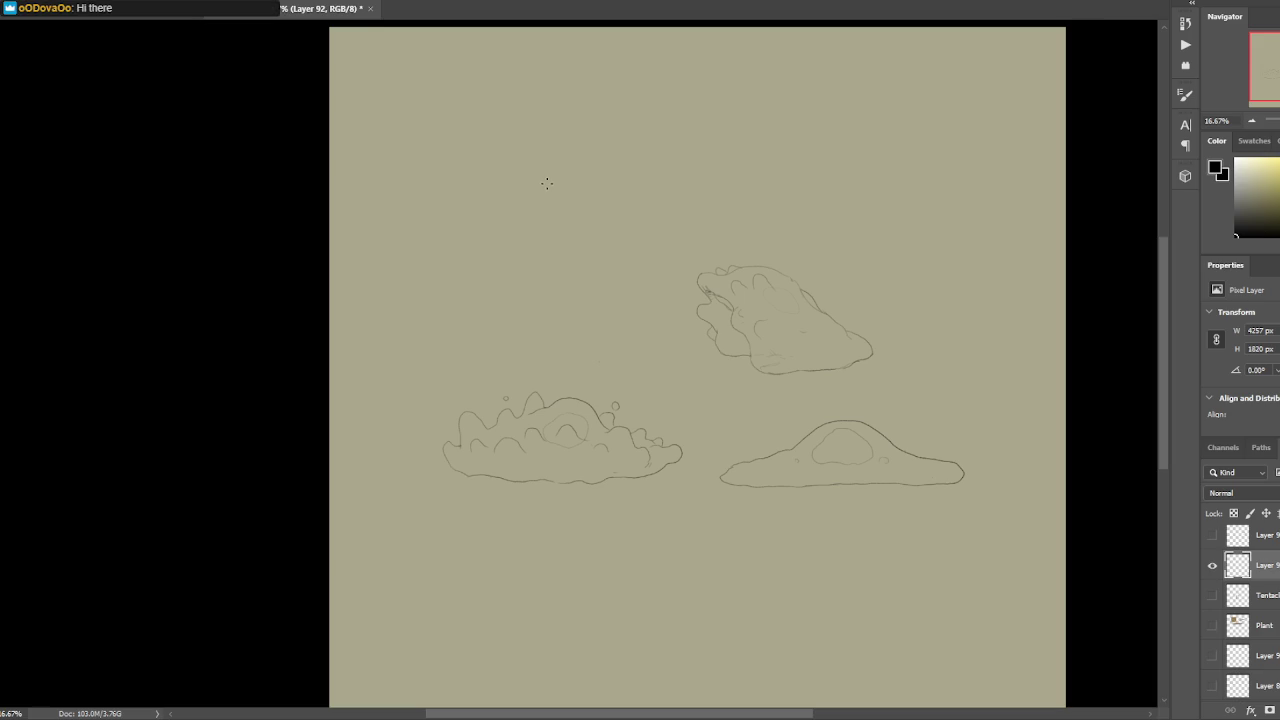
drag(522, 180, 520, 172)
key(ctrl+z)
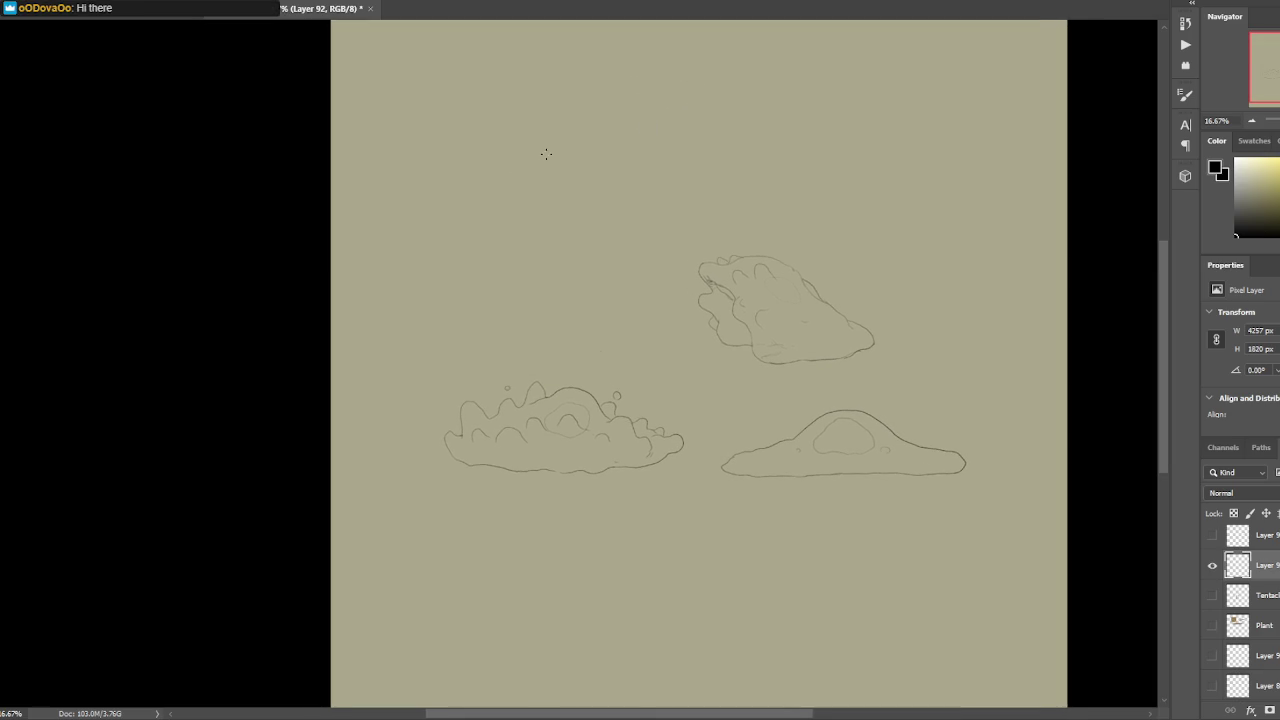
mouse_move(562, 205)
mouse_down()
mouse_move(543, 200)
mouse_move(558, 158)
mouse_move(598, 116)
mouse_move(655, 125)
mouse_move(675, 152)
mouse_up()
key(ctrl+z)
Draw the new creature's domed outline with inner detail arcs, closing the right side to the base.
mouse_move(533, 201)
mouse_down()
mouse_move(523, 186)
mouse_move(557, 141)
mouse_up()
mouse_move(591, 105)
mouse_down()
mouse_move(676, 111)
mouse_move(698, 168)
mouse_move(662, 200)
mouse_move(565, 204)
mouse_up()
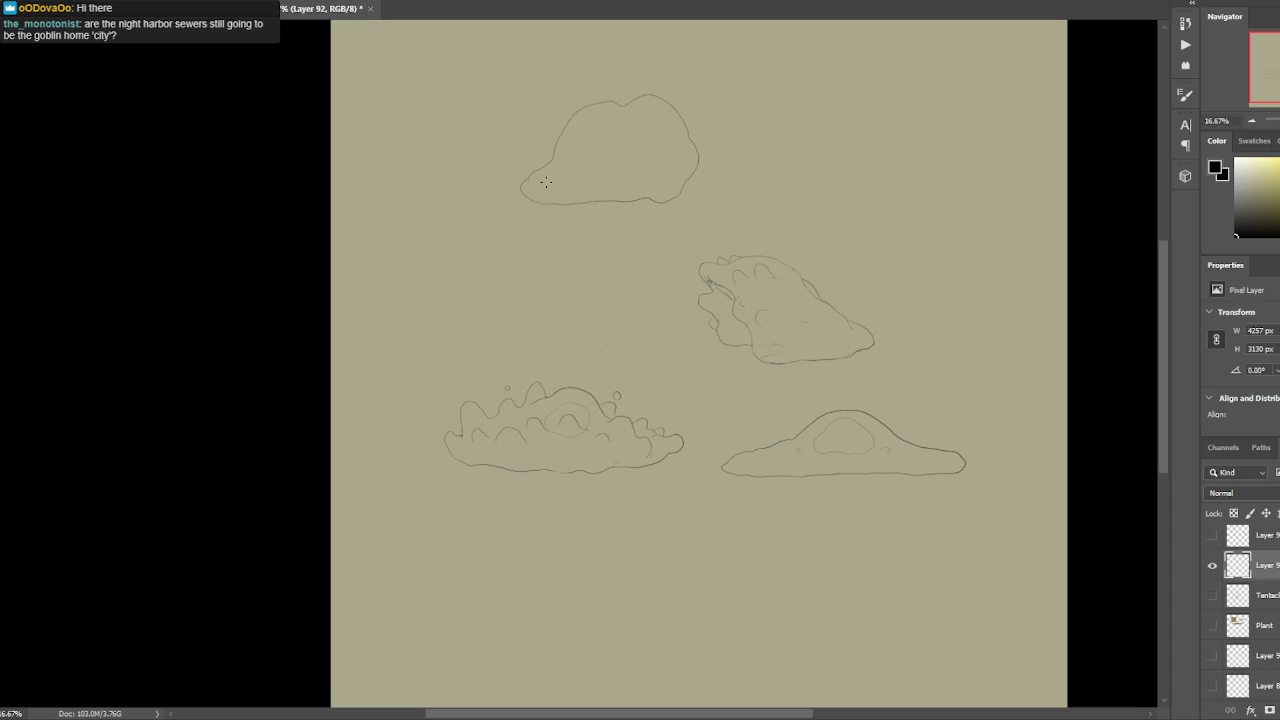
mouse_move(578, 150)
mouse_down()
mouse_move(596, 119)
mouse_move(609, 142)
mouse_up()
key(ctrl+z)
key(ctrl+z)
drag(598, 168, 648, 119)
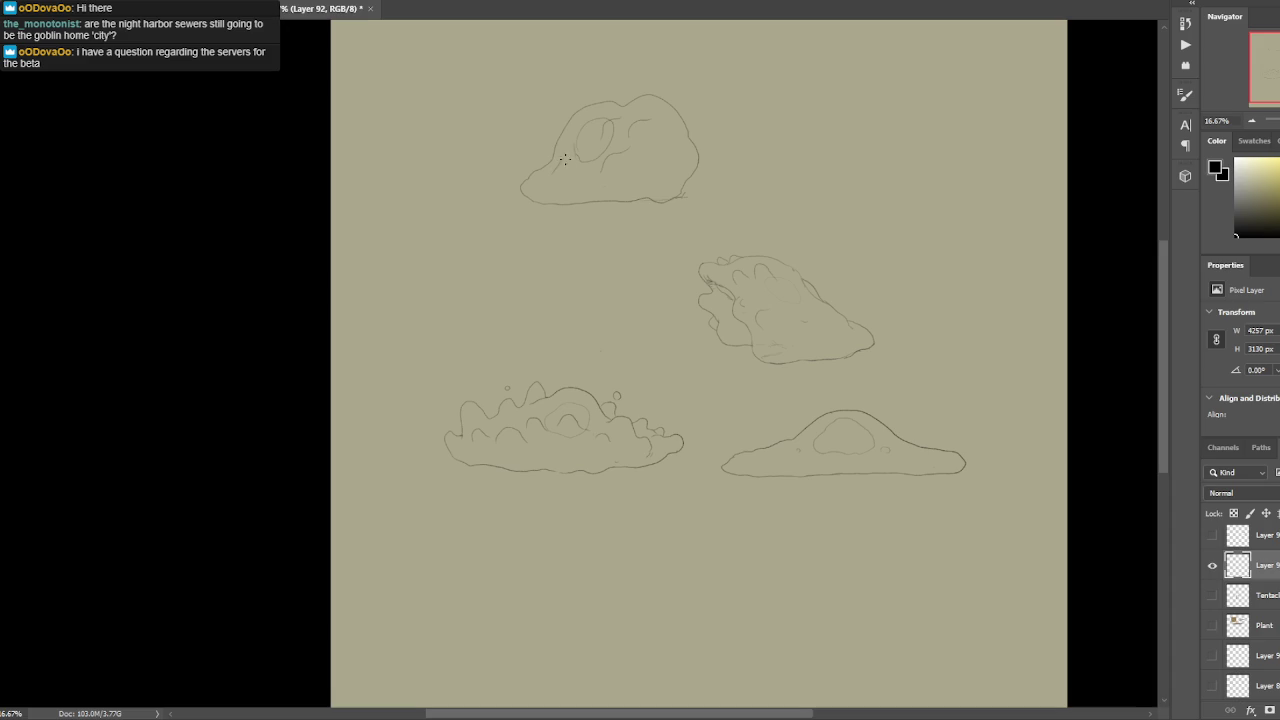
drag(698, 177, 682, 196)
drag(694, 206, 743, 189)
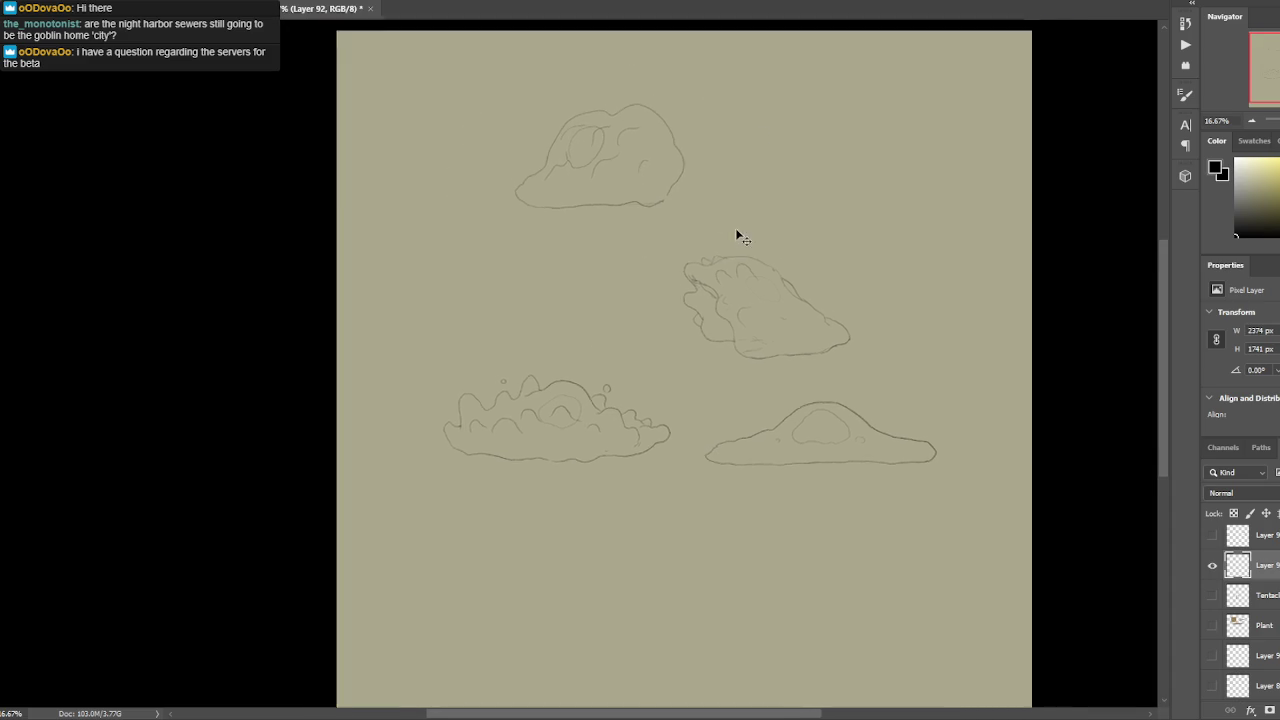
Move the new creature down to the lower canvas area and save the document.
key(ctrl+minus)
drag(683, 126, 766, 419)
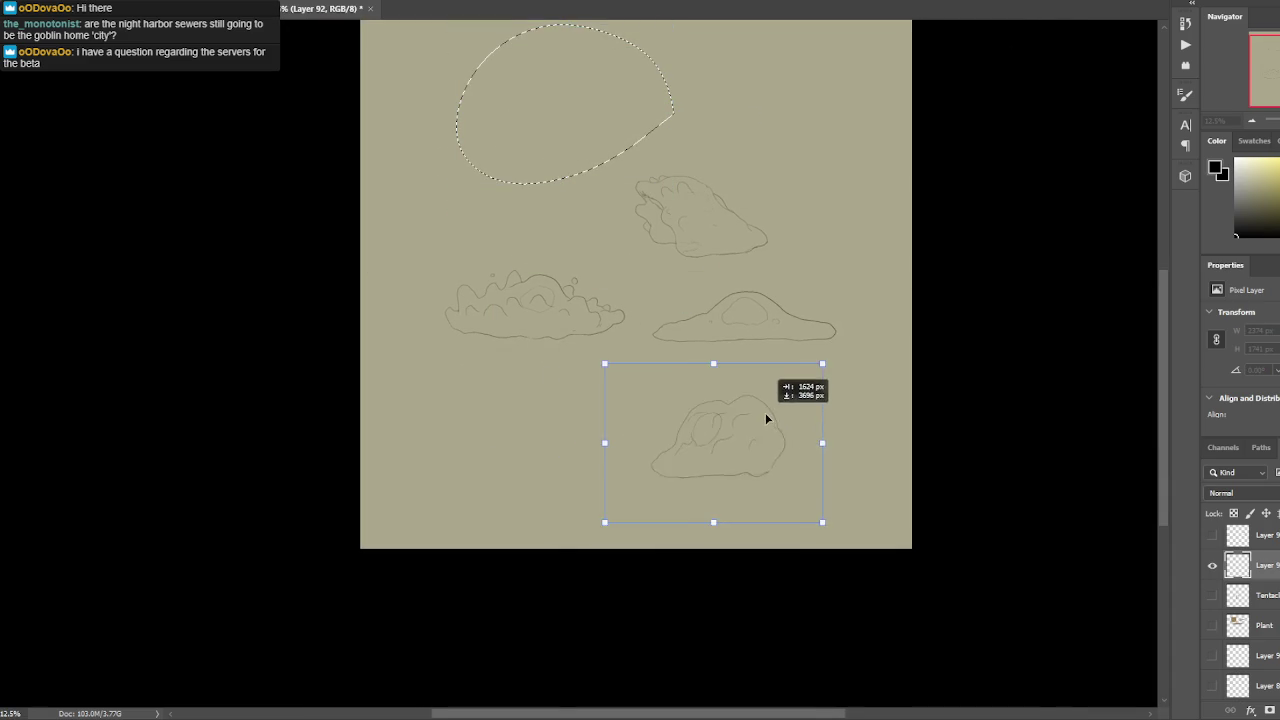
key(ctrl+plus)
key(ctrl+d)
key(ctrl+plus)
key(ctrl+s)
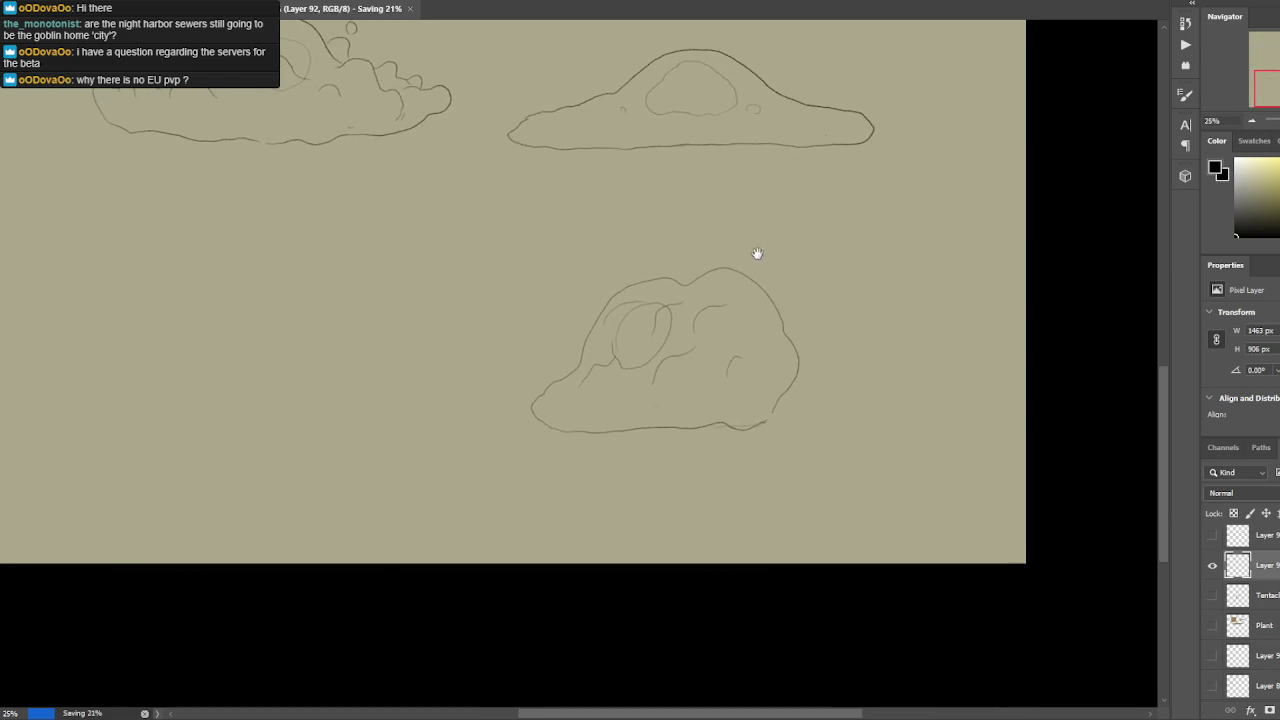
key(ctrl+minus)
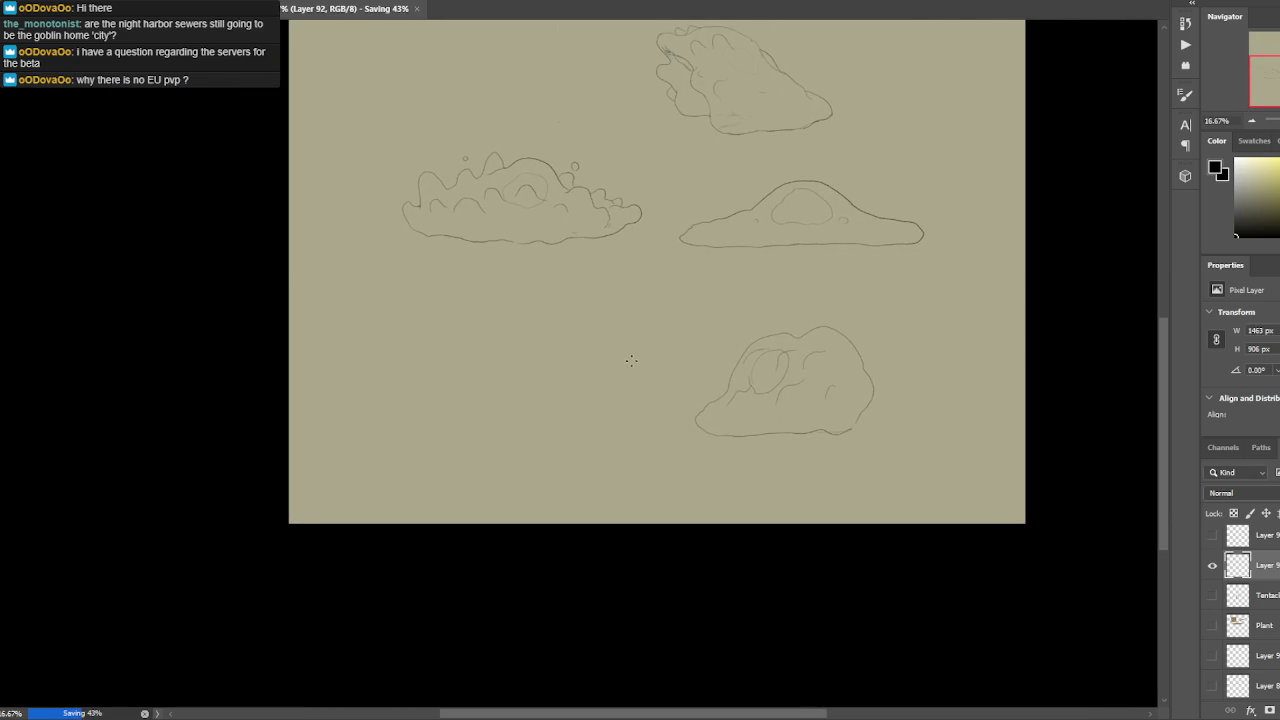
Duplicate the creature with Ctrl+J, place the copy beside it, and merge it down.
drag(870, 430, 863, 423)
key(ctrl+j)
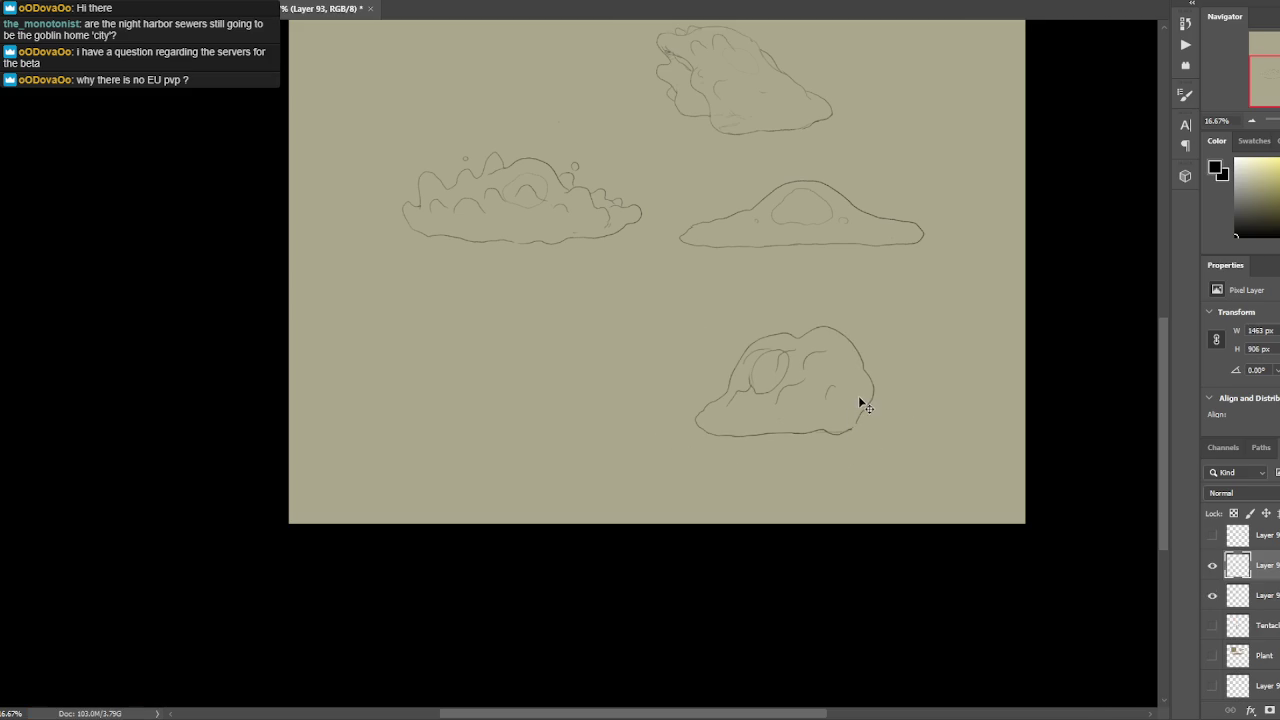
drag(851, 376, 600, 376)
right_click(1268, 565)
click(1110, 533)
key(ctrl+plus)
drag(646, 340, 705, 298)
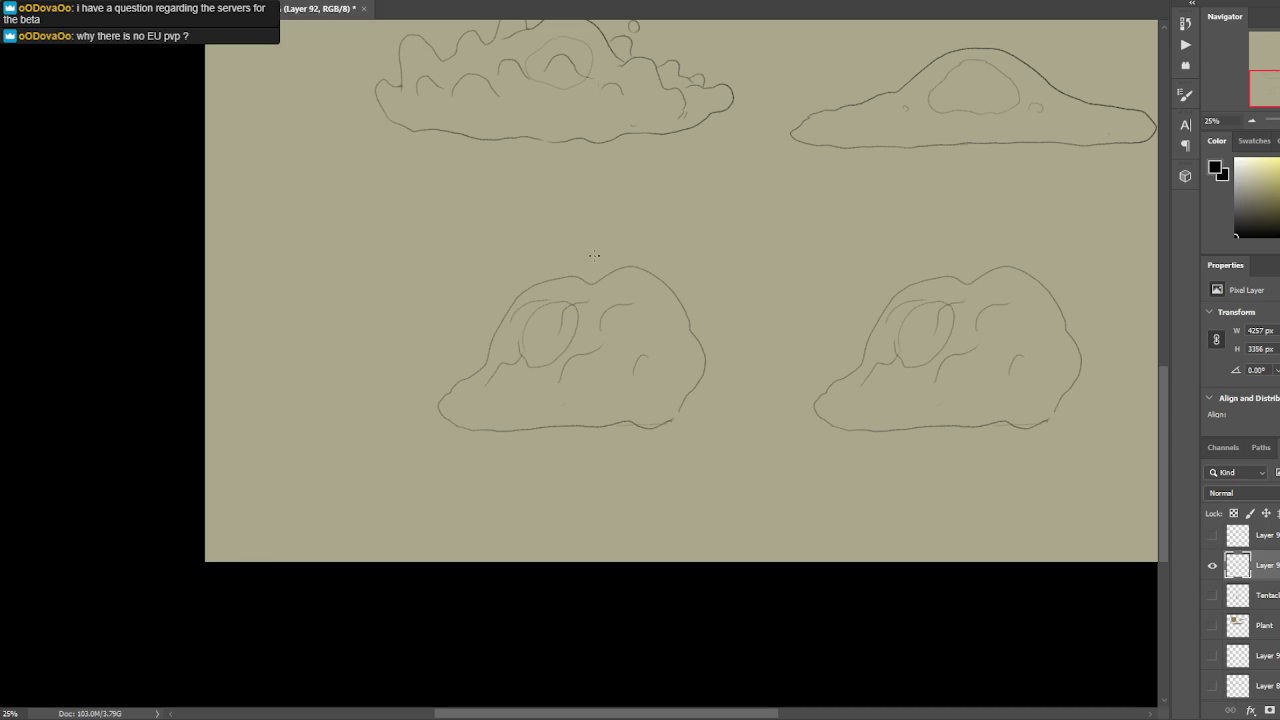
Redraw the left rock's lower-right corner as a curve and lasso around its eye.
drag(692, 391, 675, 420)
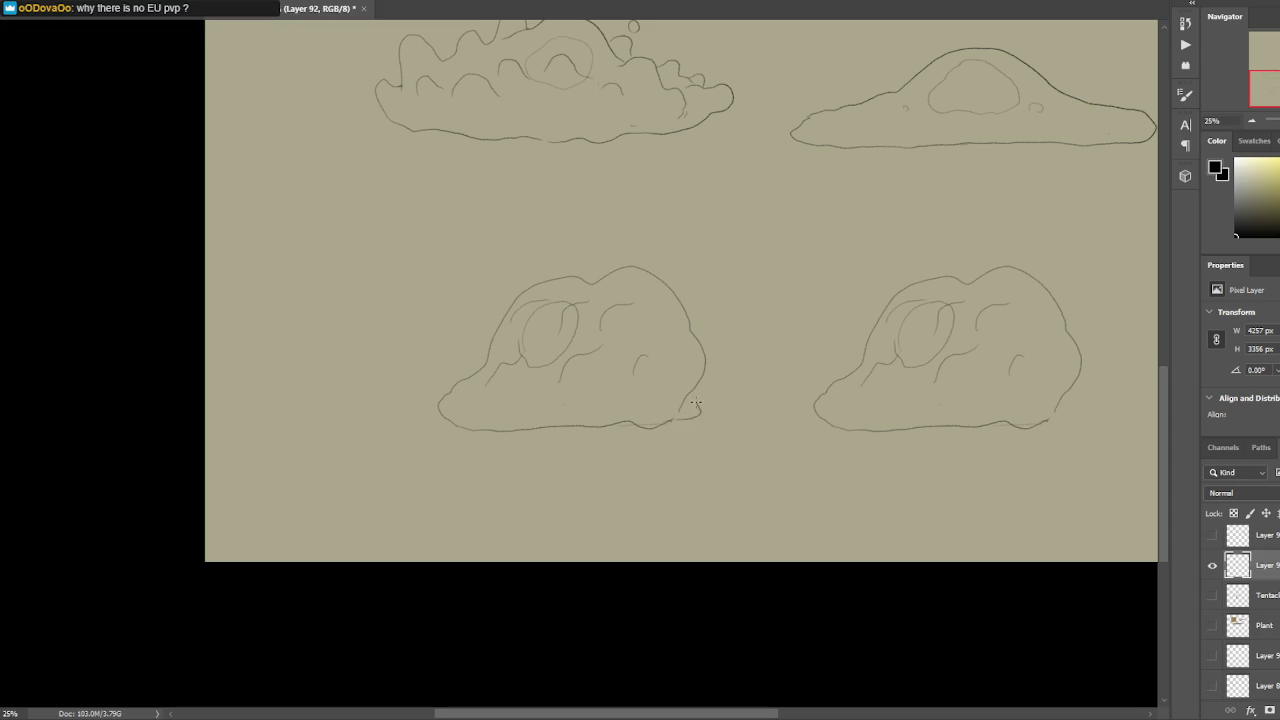
key(ctrl+z)
drag(686, 394, 696, 414)
scroll(660, 237, left, 1)
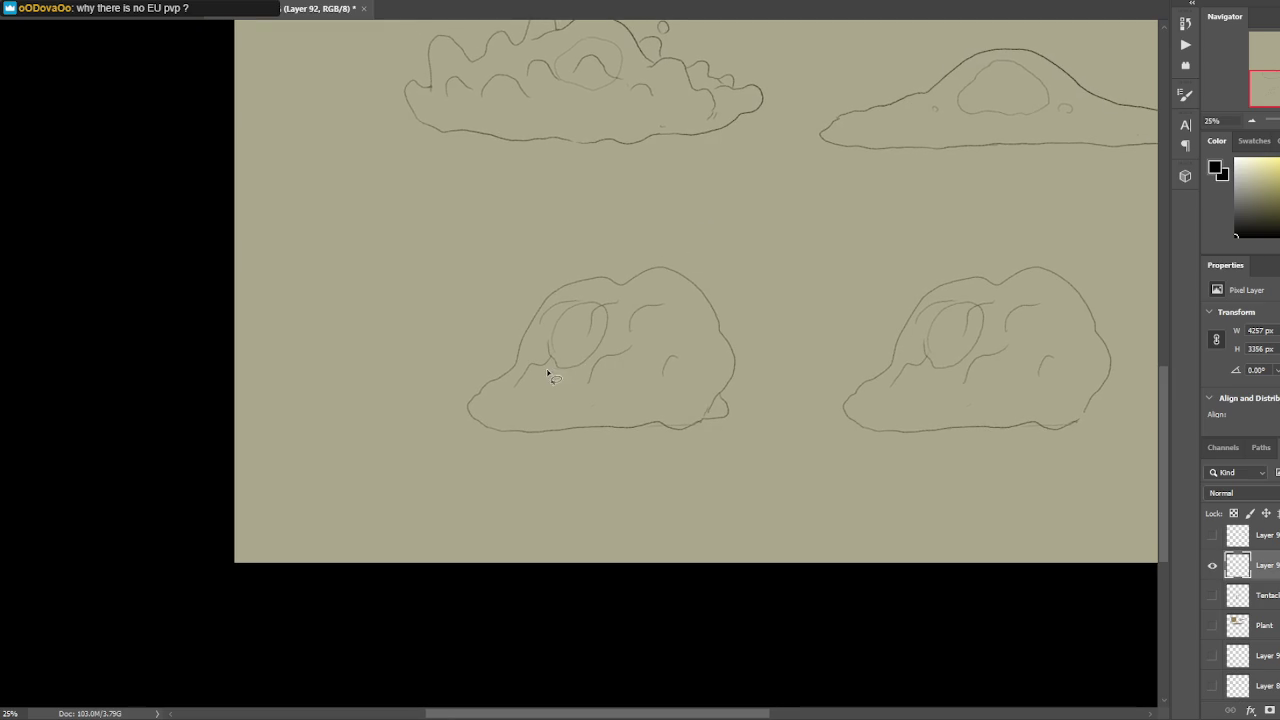
mouse_move(548, 362)
mouse_down()
mouse_move(565, 312)
mouse_move(608, 298)
mouse_move(580, 340)
mouse_move(606, 306)
mouse_move(591, 360)
mouse_move(568, 376)
mouse_up()
key(ctrl+d)
key(b)
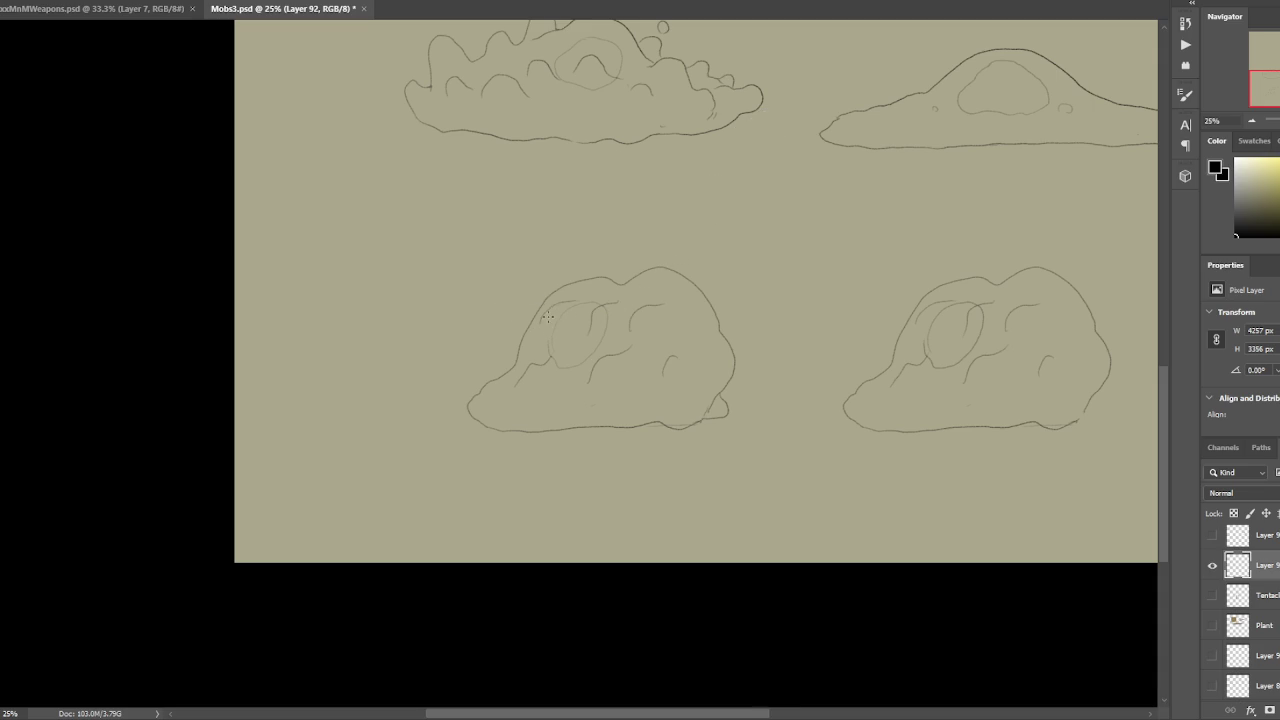
Sketch a tapered droplet streak and a bubble off the left rock's upper-left side.
drag(410, 302, 426, 286)
drag(530, 329, 418, 268)
key(ctrl+z)
mouse_move(527, 328)
mouse_down()
mouse_move(418, 268)
mouse_move(498, 296)
mouse_move(503, 312)
mouse_up()
key(ctrl+z)
key(ctrl+z)
drag(404, 292, 410, 292)
Add more bubbles around the droplet and trim the droplet's right tip.
drag(462, 236, 457, 243)
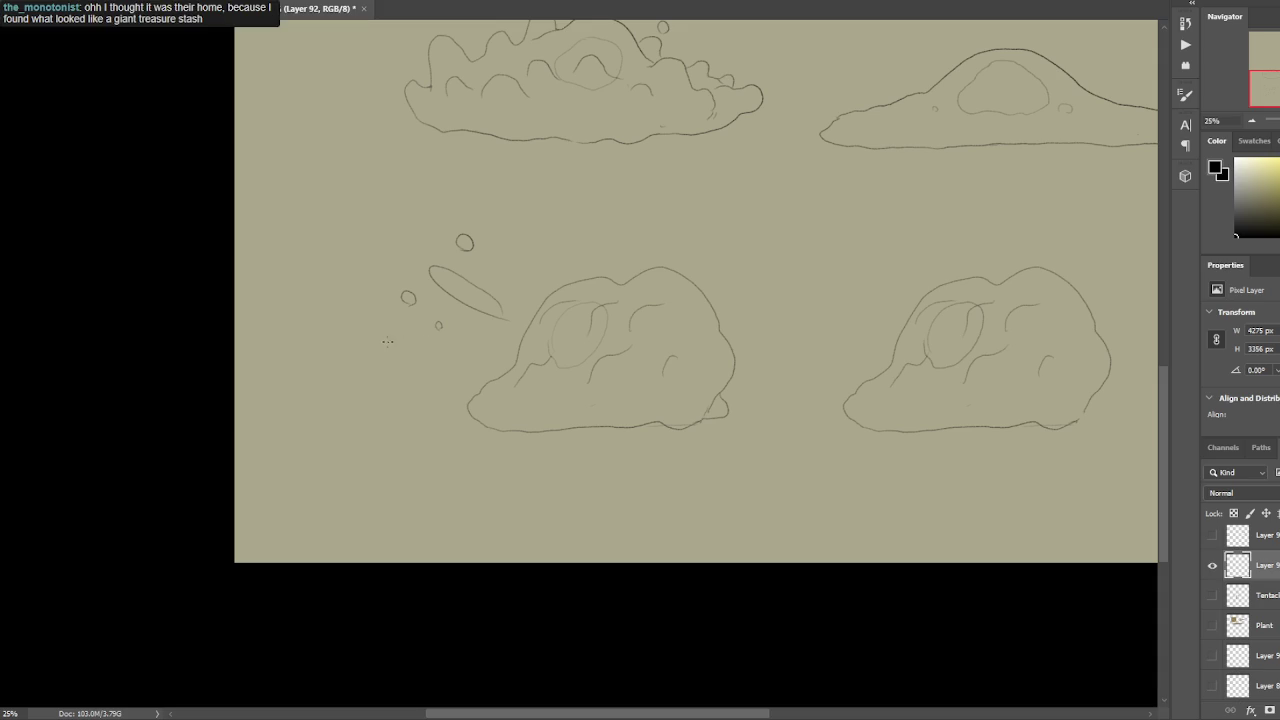
drag(431, 348, 464, 350)
drag(506, 310, 500, 325)
key(ctrl+z)
key(ctrl+z)
key(ctrl+z)
drag(608, 306, 663, 320)
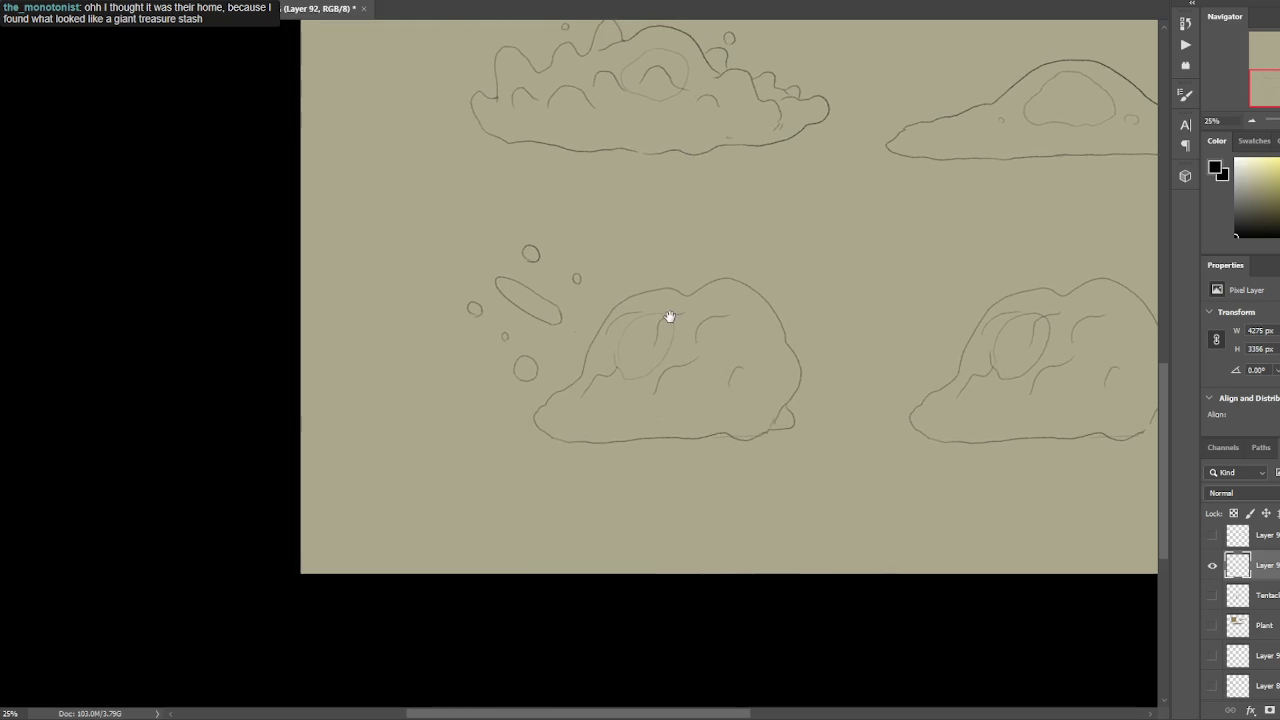
drag(476, 258, 478, 260)
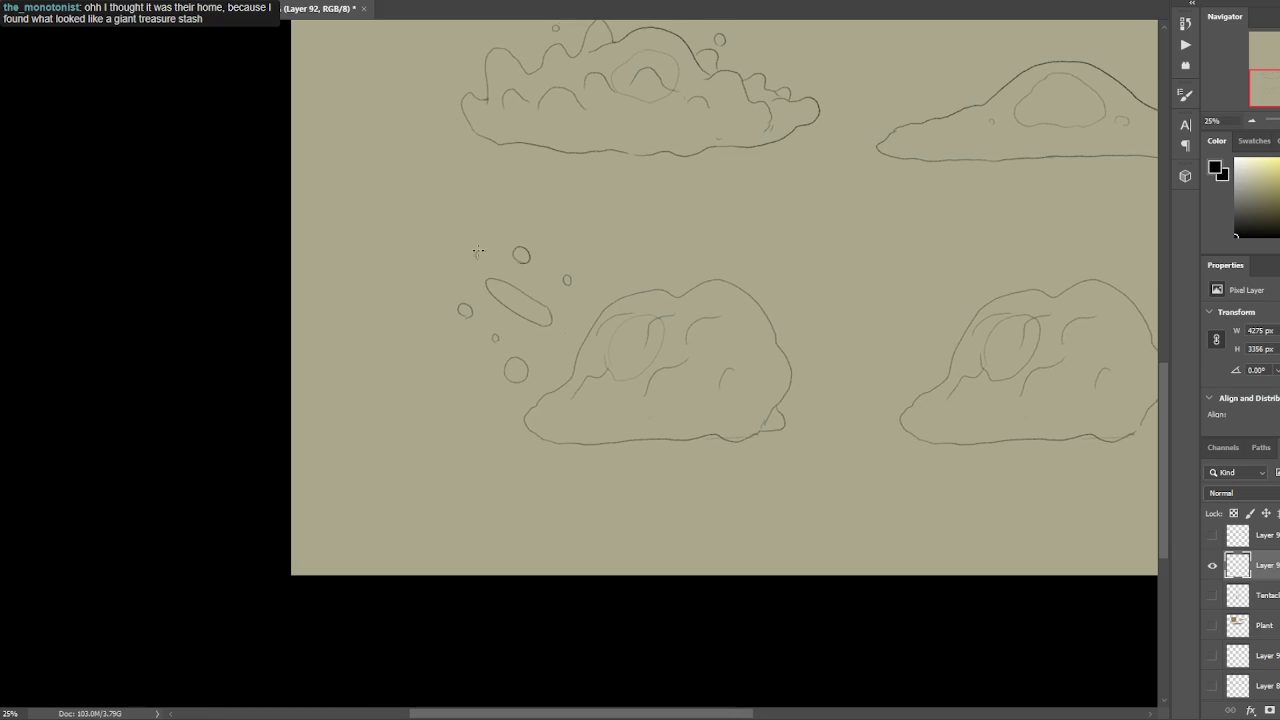
drag(462, 349, 464, 350)
Remove recent stray strokes, then shift the lower blob left and commit its position.
mouse_move(629, 294)
mouse_down()
mouse_move(615, 279)
mouse_move(561, 314)
mouse_up()
key(ctrl+z)
key(ctrl+z)
key(ctrl+z)
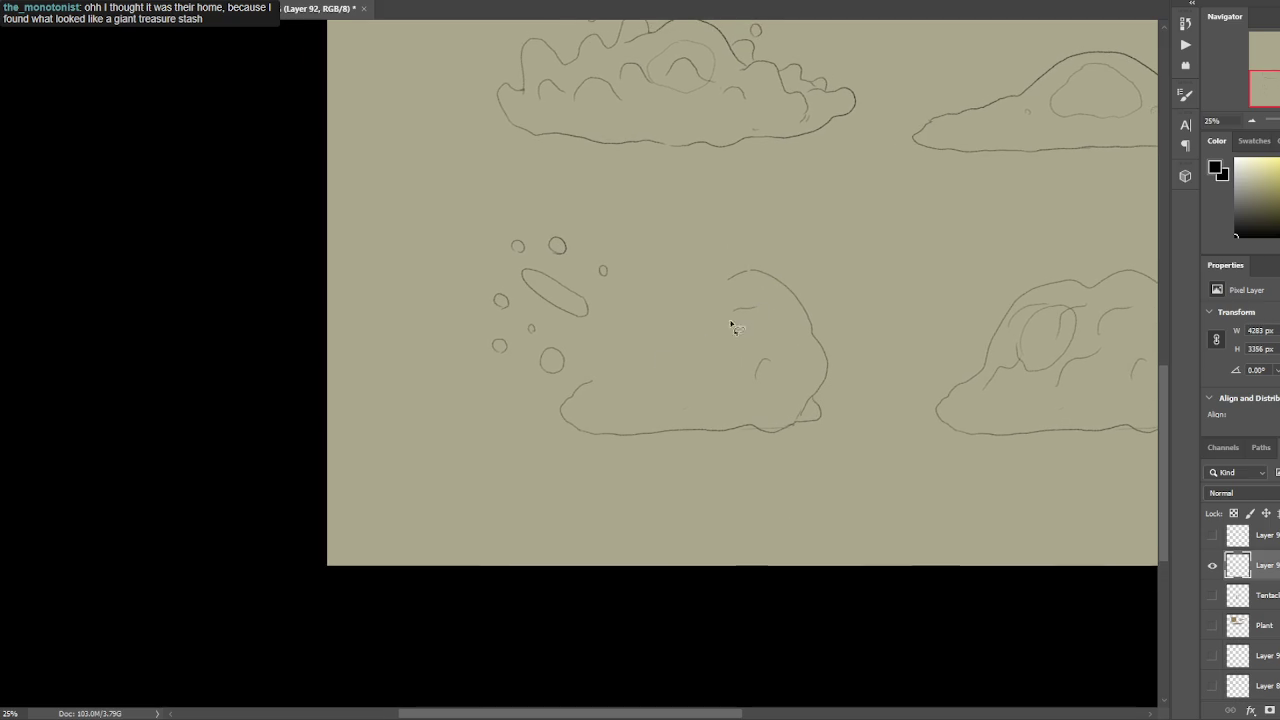
mouse_move(640, 352)
mouse_down()
mouse_move(729, 277)
mouse_move(738, 330)
mouse_move(693, 327)
mouse_up()
key(ctrl+t)
key(Return)
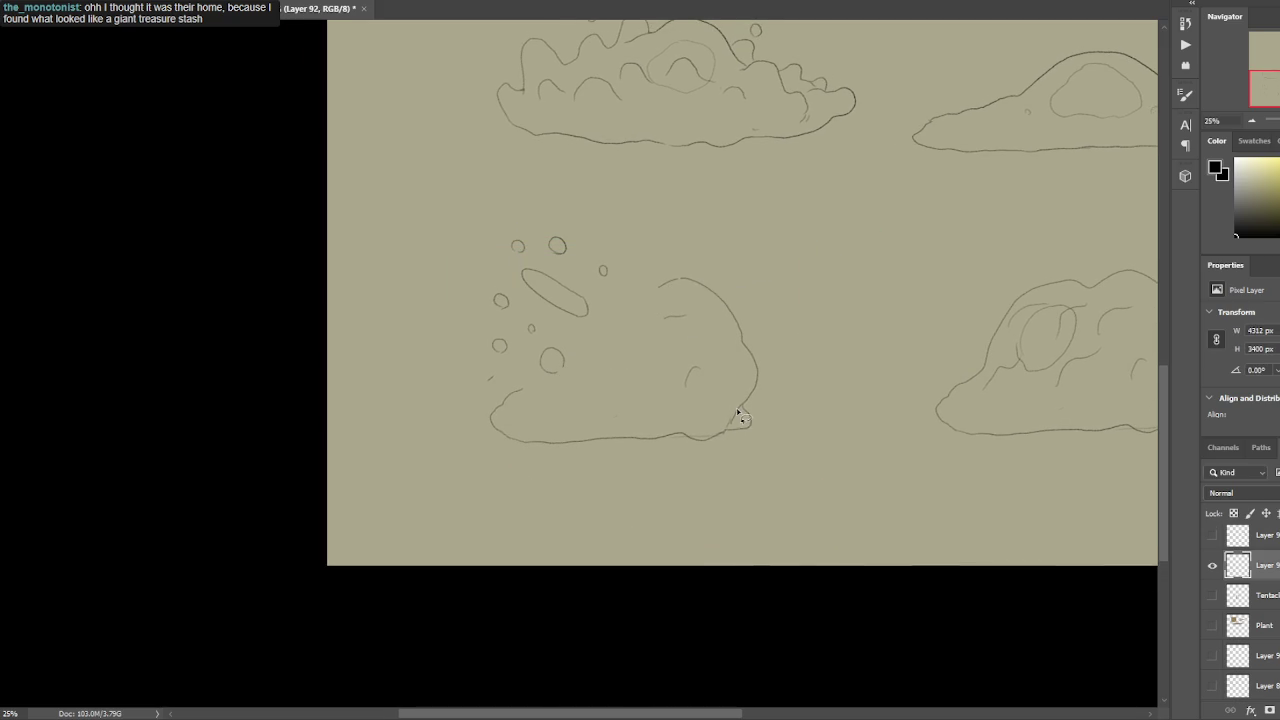
Erase the stray mark, extend the blob's top outline and add a pointed spike in the notch.
drag(484, 372, 493, 384)
mouse_move(522, 389)
mouse_down()
mouse_move(561, 396)
mouse_move(607, 364)
mouse_move(636, 368)
mouse_move(622, 331)
mouse_up()
mouse_move(649, 287)
mouse_down()
mouse_move(617, 292)
mouse_move(650, 323)
mouse_up()
drag(560, 393, 588, 392)
Add small droplets around the bubbles and near the spikes, undoing a stretched loop stroke.
drag(417, 292, 421, 294)
drag(462, 249, 477, 240)
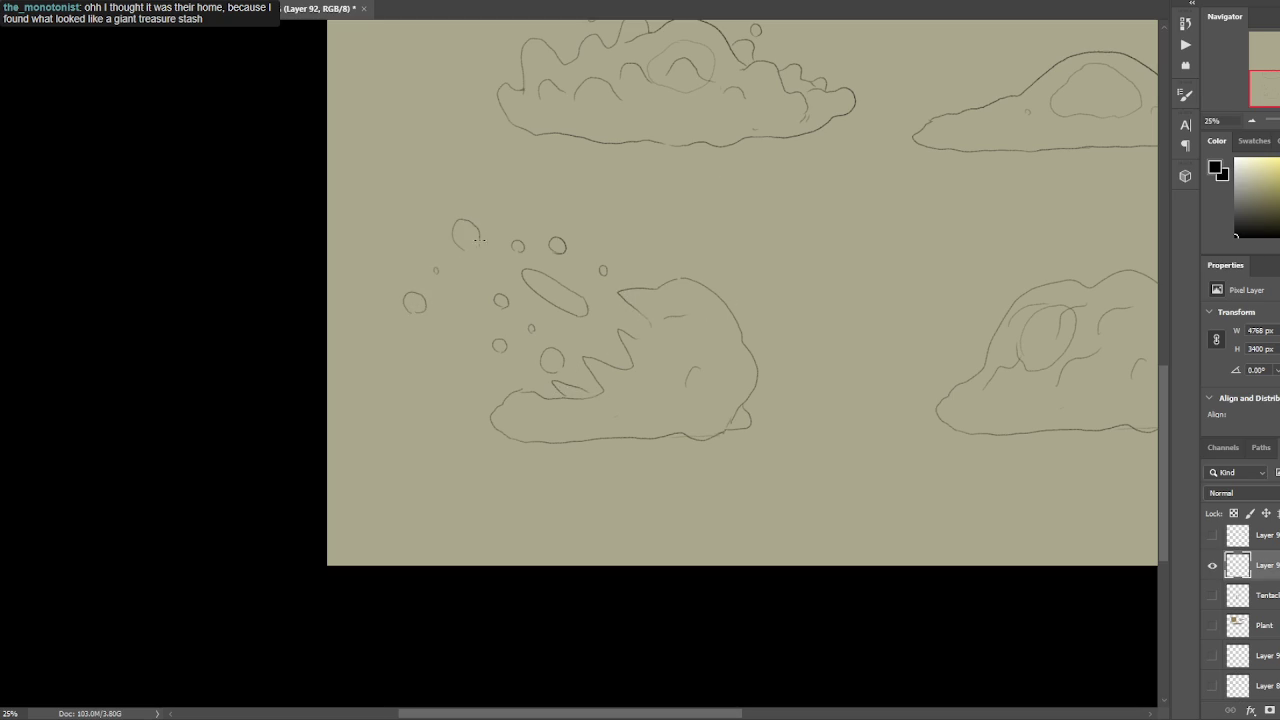
drag(388, 262, 390, 263)
mouse_move(615, 340)
mouse_down()
mouse_move(591, 361)
mouse_move(592, 291)
mouse_move(560, 298)
mouse_up()
key(ctrl+z)
key(ctrl+z)
drag(462, 320, 460, 318)
Delete the left end of the base outline, then try and undo a redrawn edge.
drag(526, 374, 560, 450)
key(Delete)
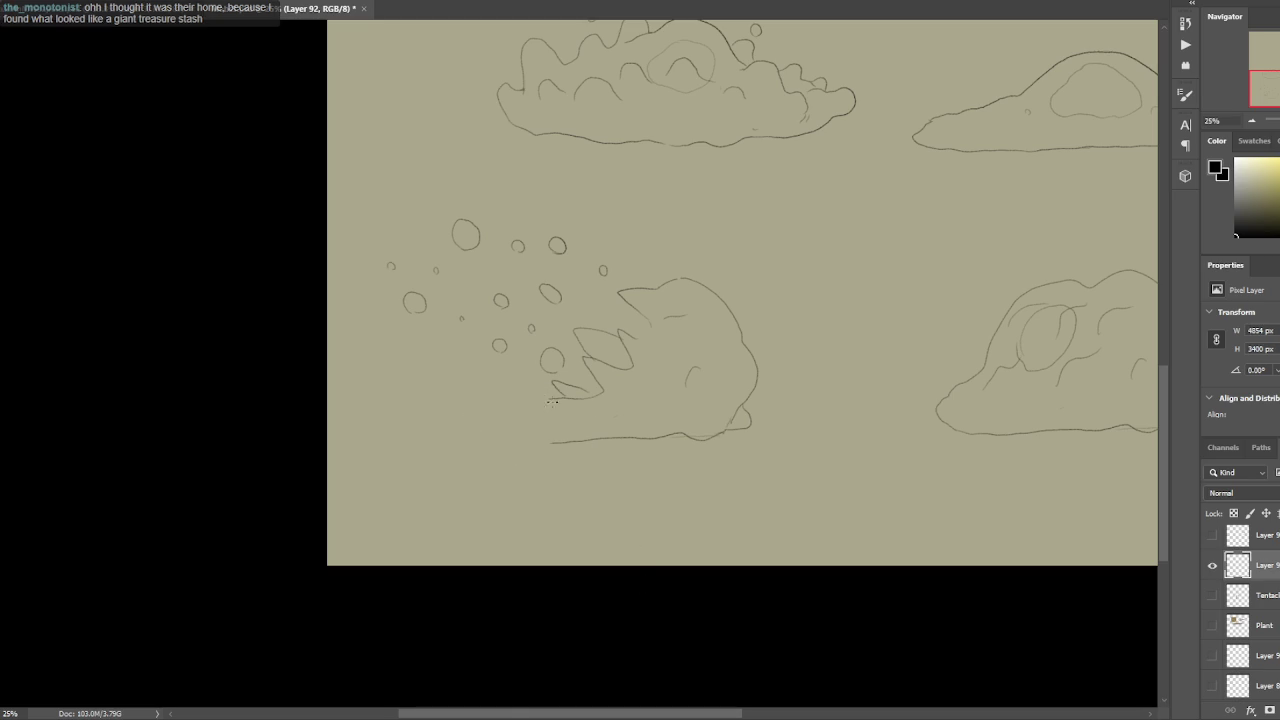
mouse_move(552, 395)
mouse_down()
mouse_move(531, 431)
mouse_move(534, 398)
mouse_move(492, 392)
mouse_up()
key(ctrl+z)
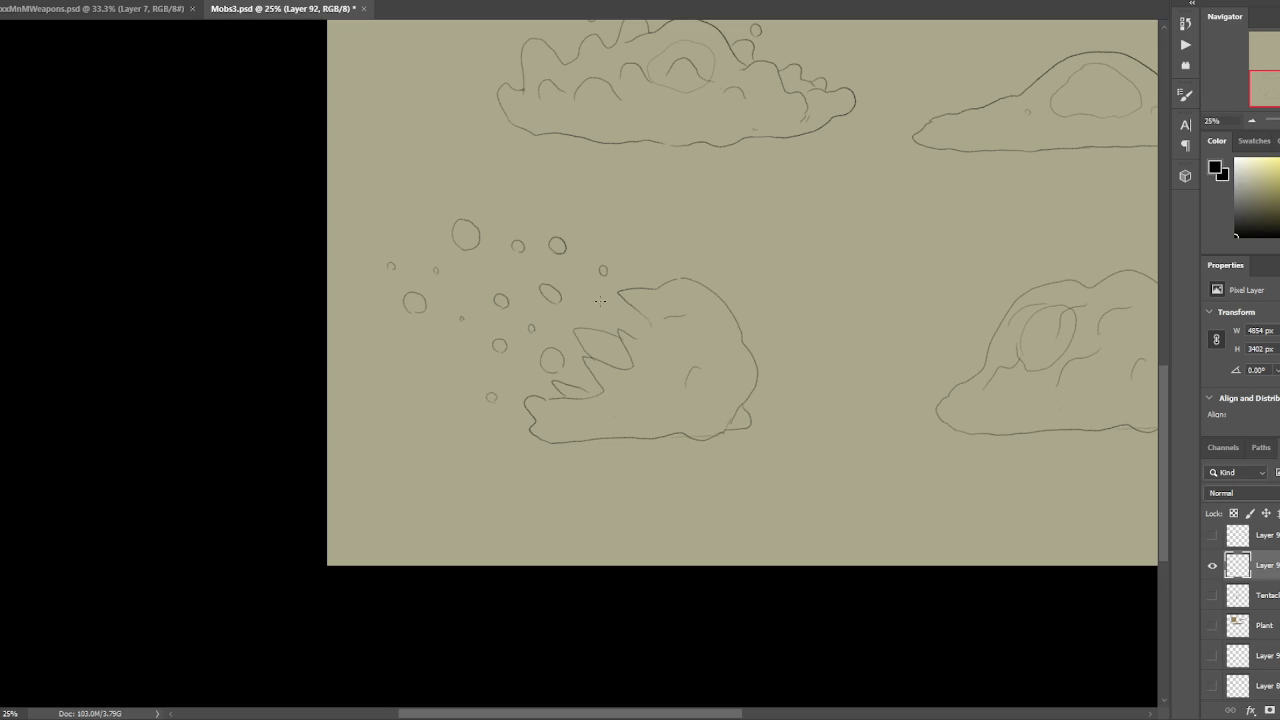
Draw an oval eye with a brow line above it and a short detail line in the body.
mouse_move(686, 388)
mouse_down()
mouse_move(716, 375)
mouse_move(680, 401)
mouse_up()
key(ctrl+z)
mouse_move(679, 401)
mouse_down()
mouse_move(706, 392)
mouse_move(696, 370)
mouse_move(716, 408)
mouse_up()
key(ctrl+z)
key(ctrl+z)
drag(720, 345, 684, 346)
drag(663, 388, 643, 390)
scroll(720, 280, down, 2)
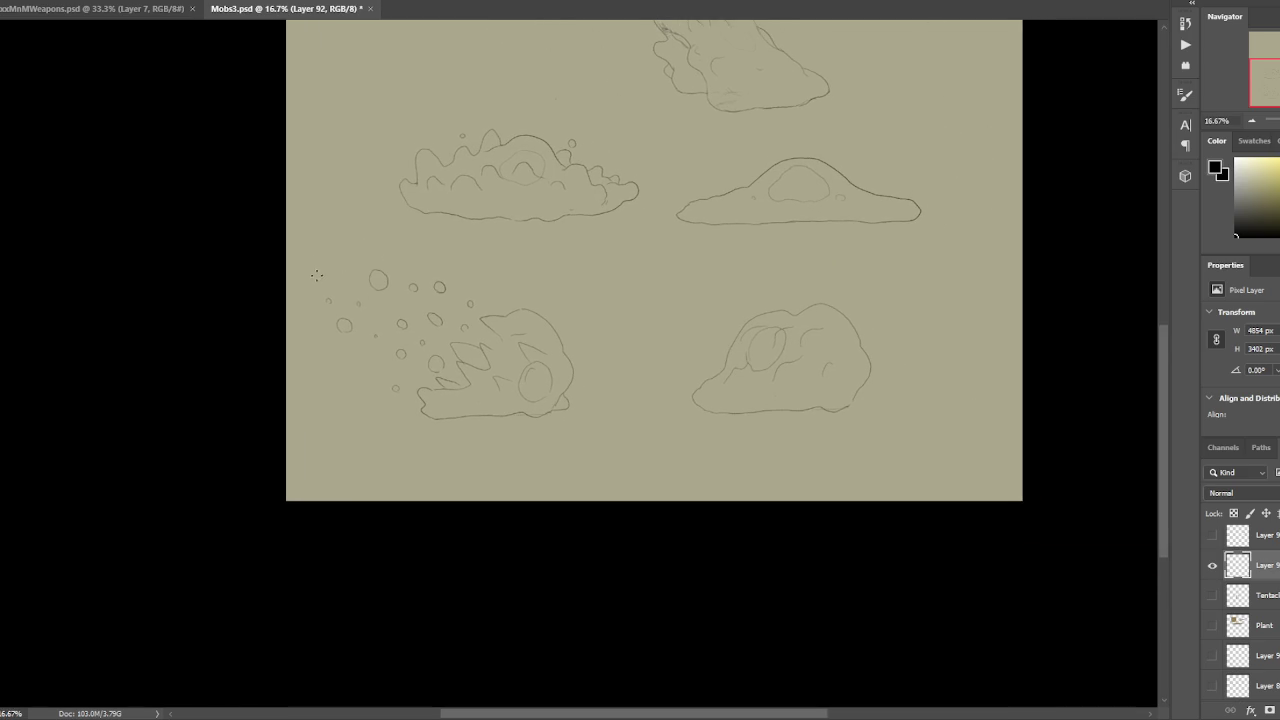
Add a far-left bubble and shift the bottom-left creature to the right.
drag(312, 276, 314, 279)
drag(571, 297, 605, 297)
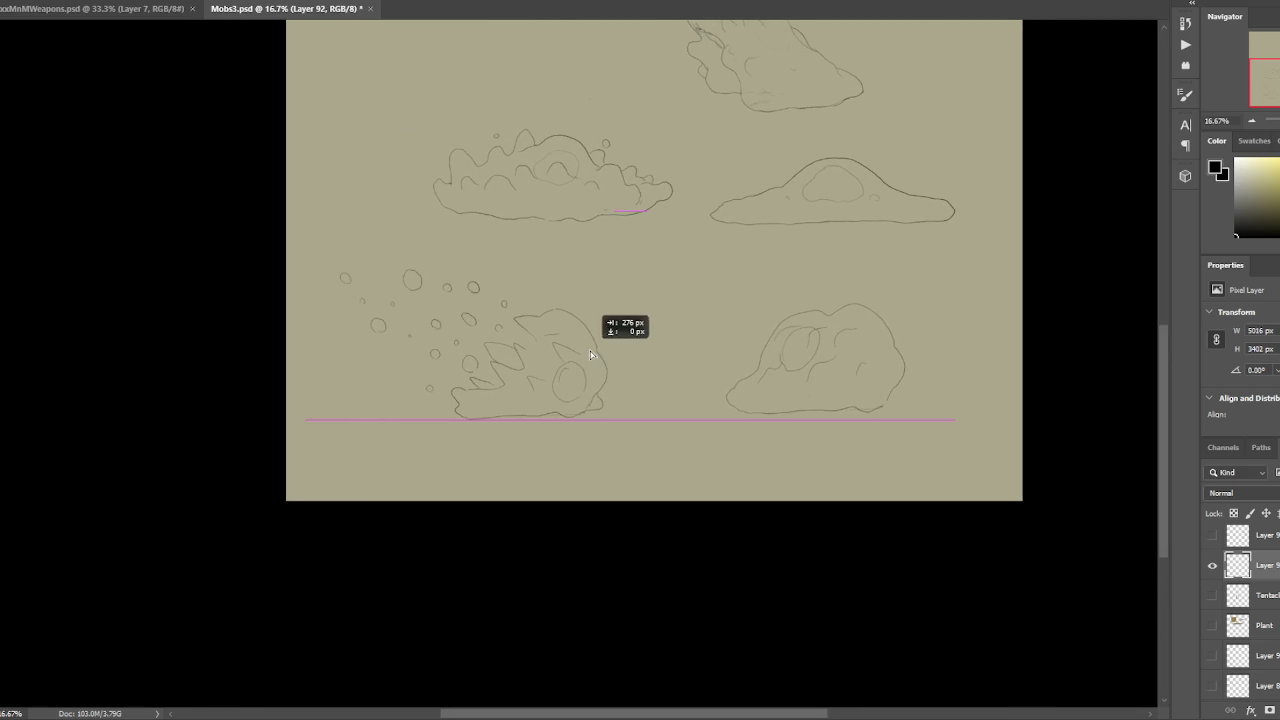
drag(959, 237, 895, 285)
mouse_move(571, 471)
mouse_down()
mouse_move(266, 449)
mouse_move(595, 490)
mouse_up()
drag(522, 425, 612, 426)
key(ctrl+d)
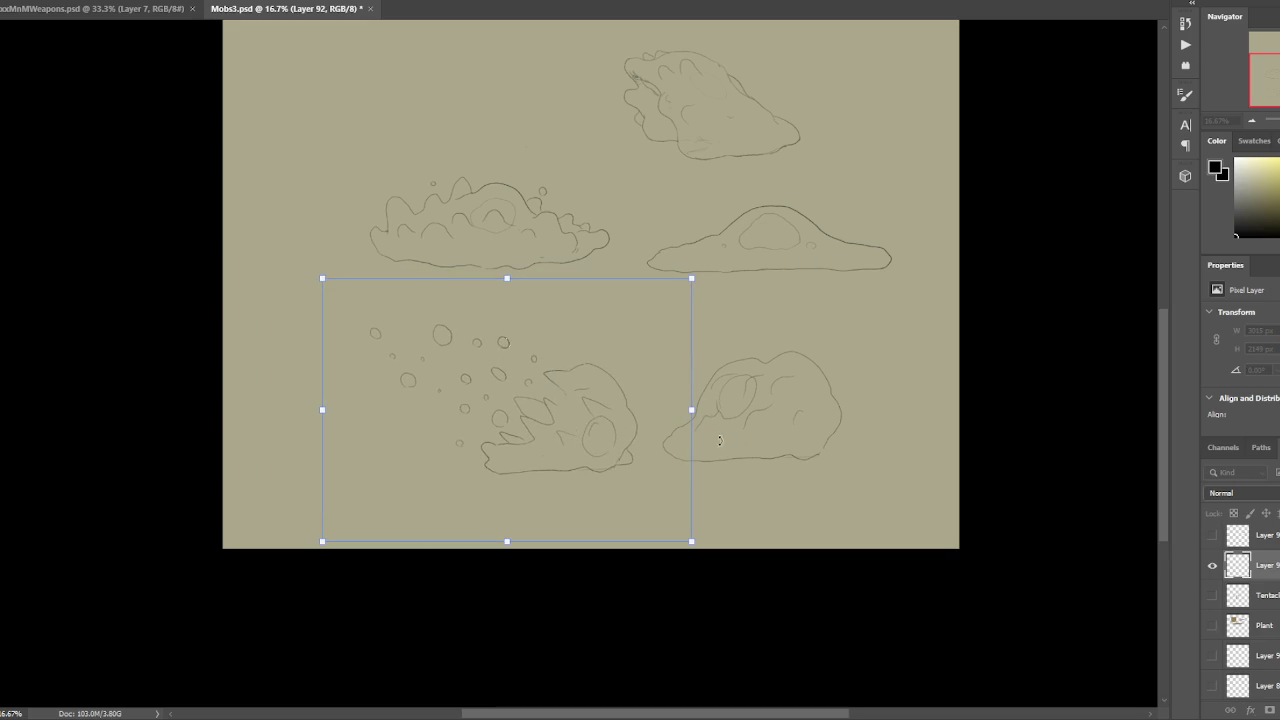
drag(646, 453, 565, 468)
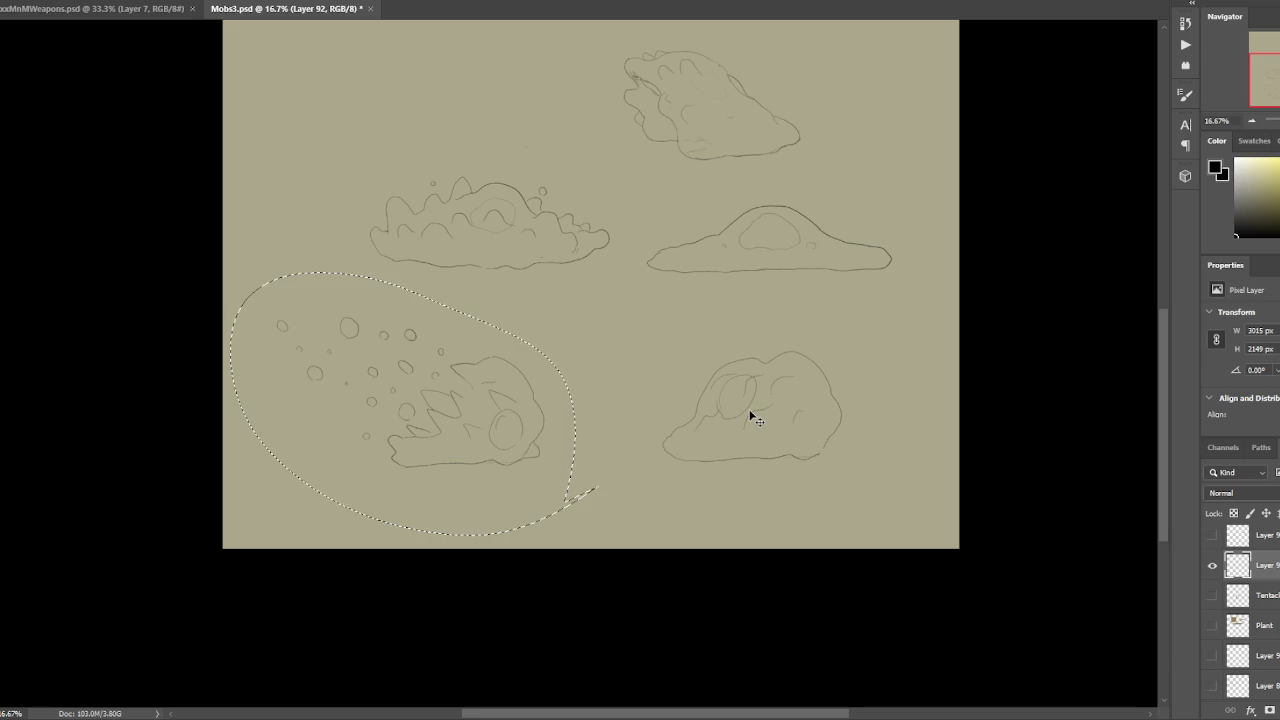
Separate the lower sketch onto its own layer, place it bottom right, and merge it down.
mouse_move(841, 478)
mouse_down()
mouse_move(651, 508)
mouse_move(831, 471)
mouse_up()
key(ctrl+t)
drag(851, 403, 525, 411)
key(Return)
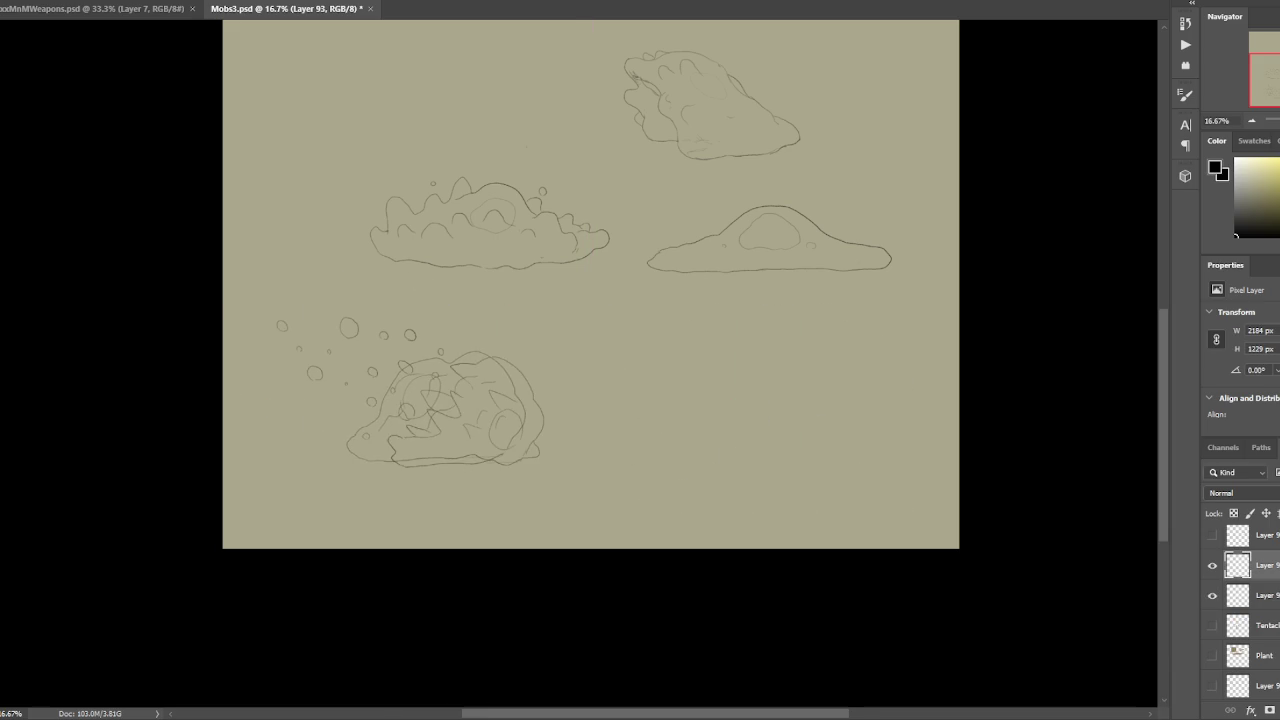
mouse_move(494, 370)
mouse_down()
mouse_move(775, 373)
mouse_move(760, 376)
mouse_up()
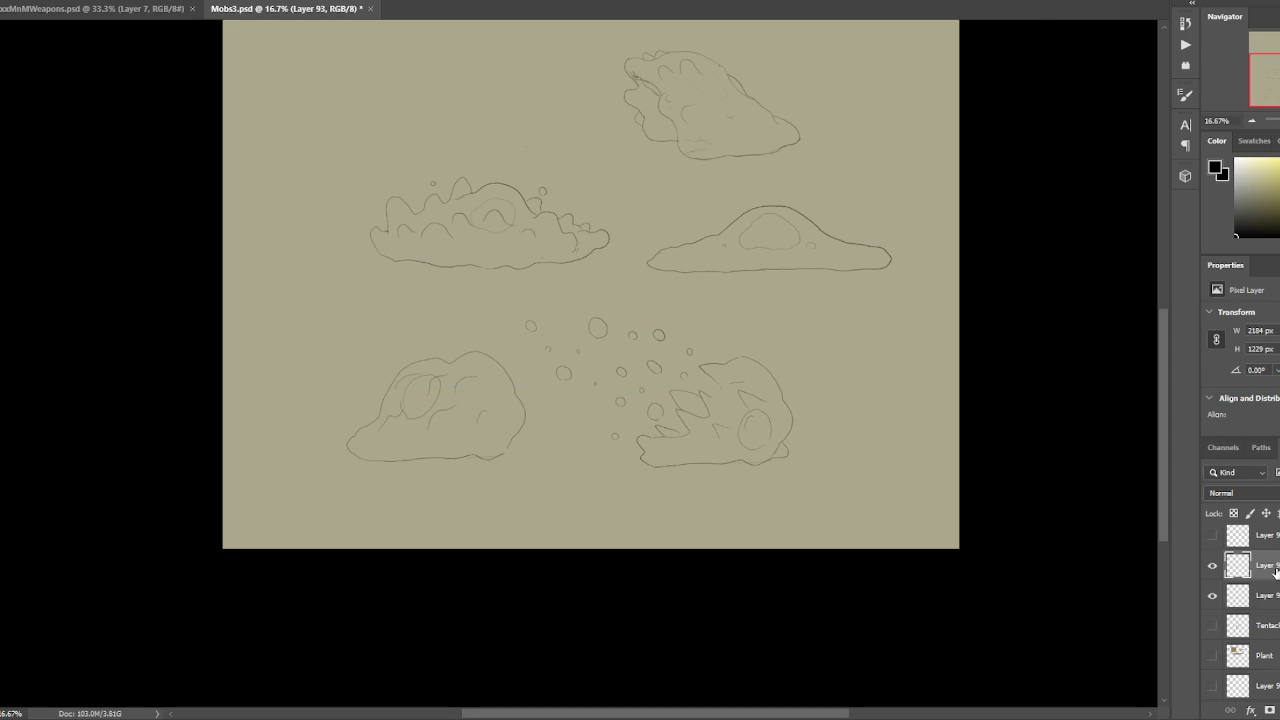
right_click(1260, 567)
click(1130, 382)
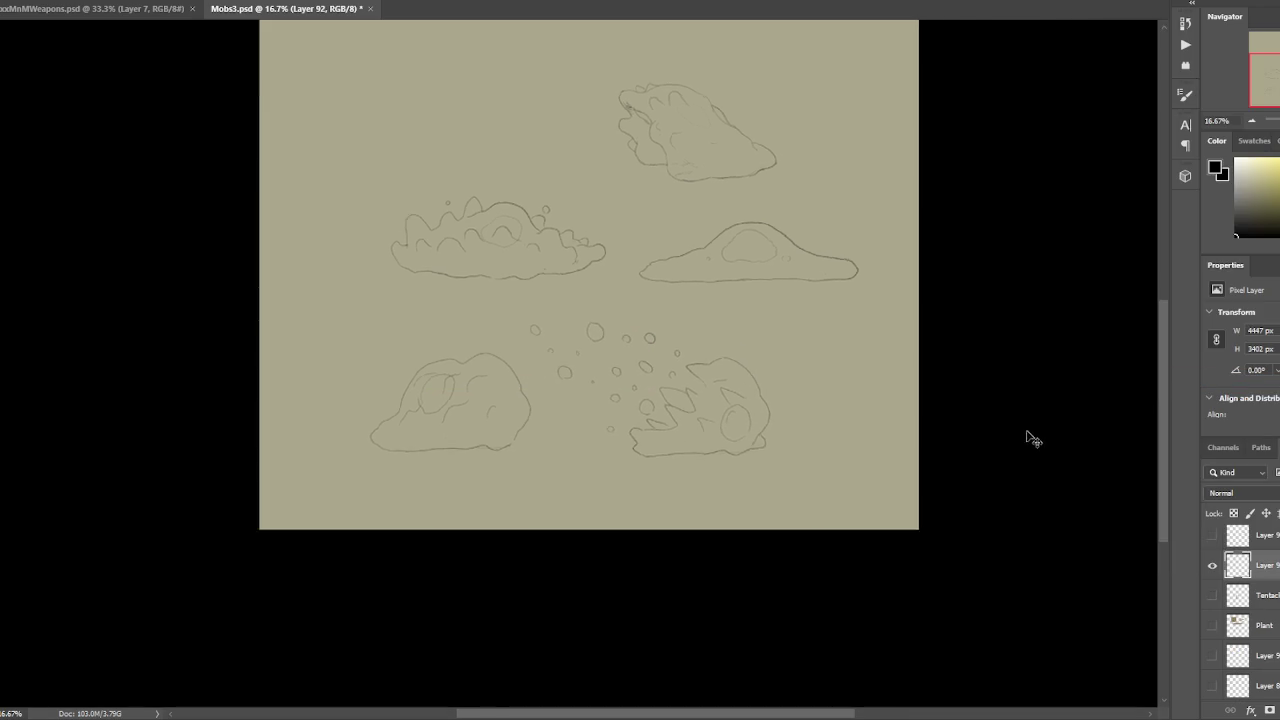
Move the top sketch up and left, then shift all the sketches up the canvas.
key(ctrl+plus)
drag(786, 308, 815, 334)
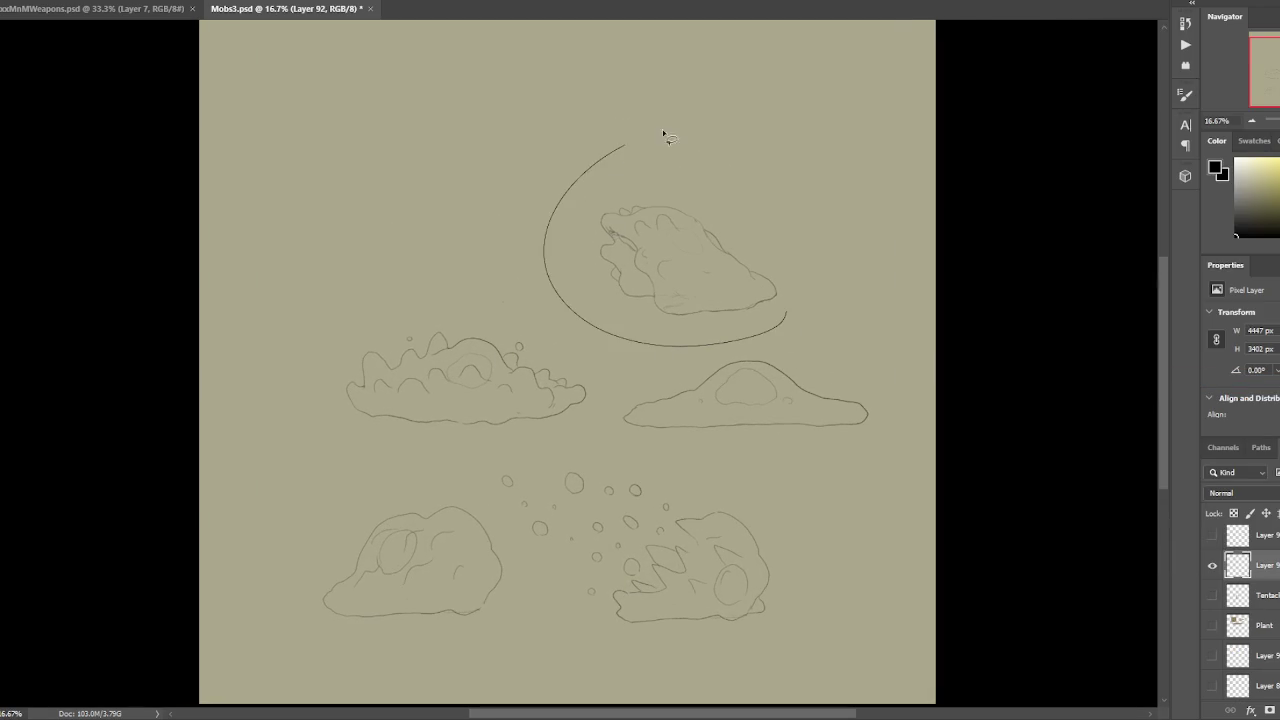
drag(768, 245, 685, 221)
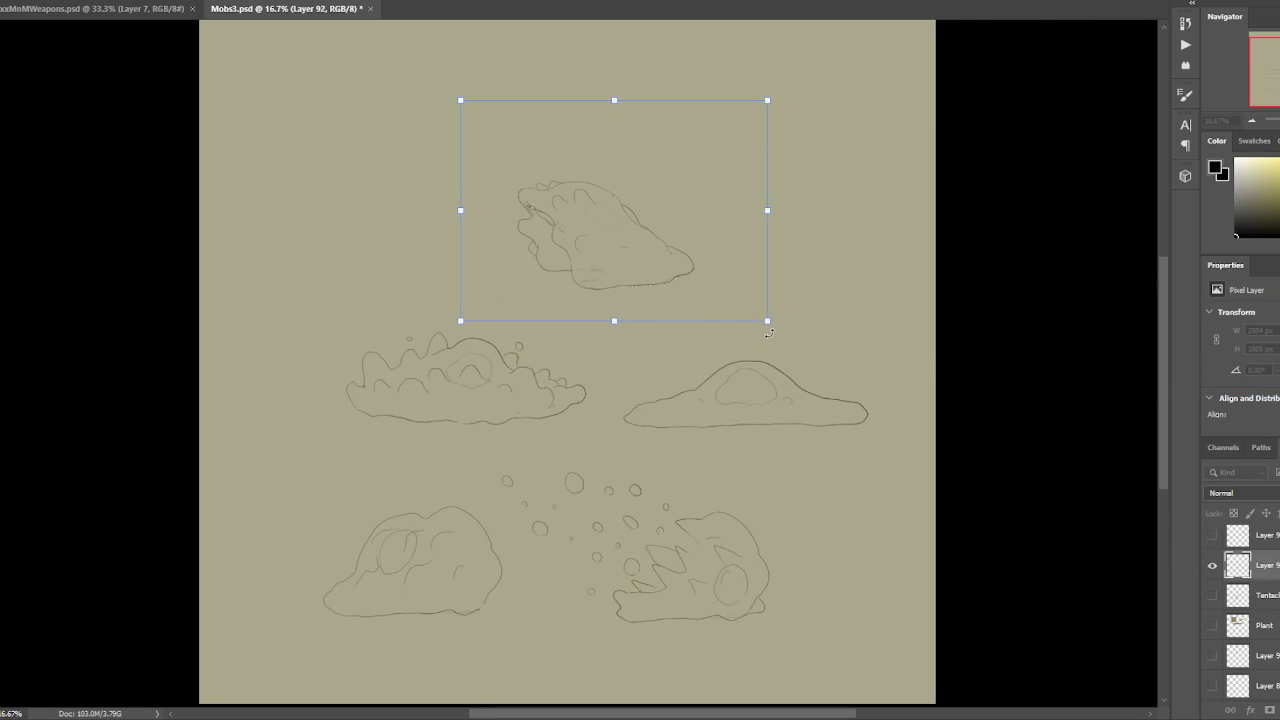
key(Return)
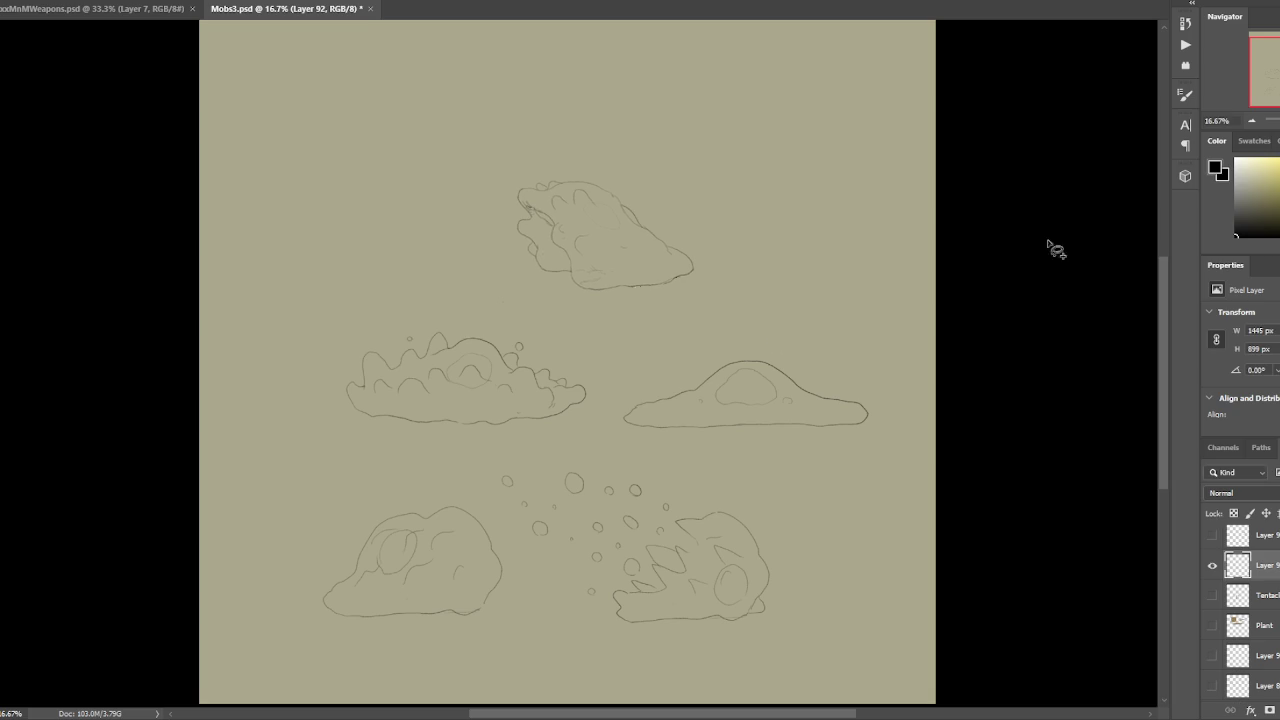
drag(690, 316, 676, 289)
drag(783, 341, 759, 261)
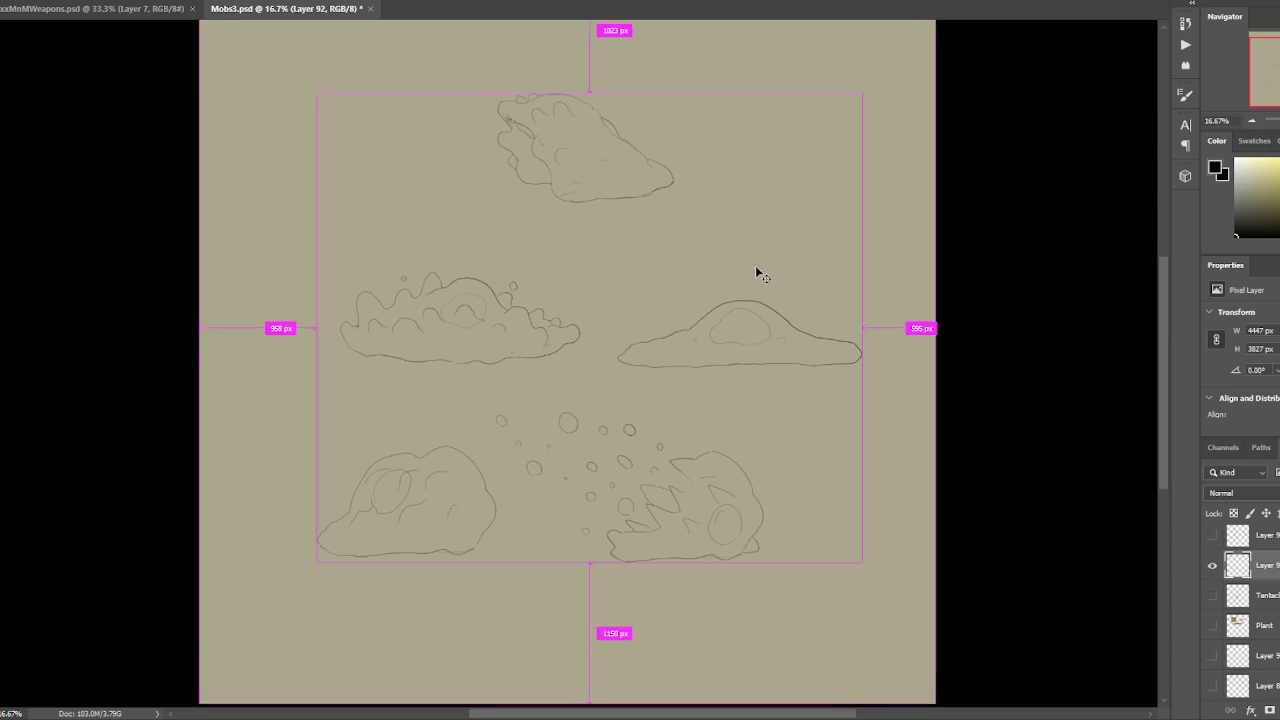
key(ctrl+minus)
key(ctrl+plus)
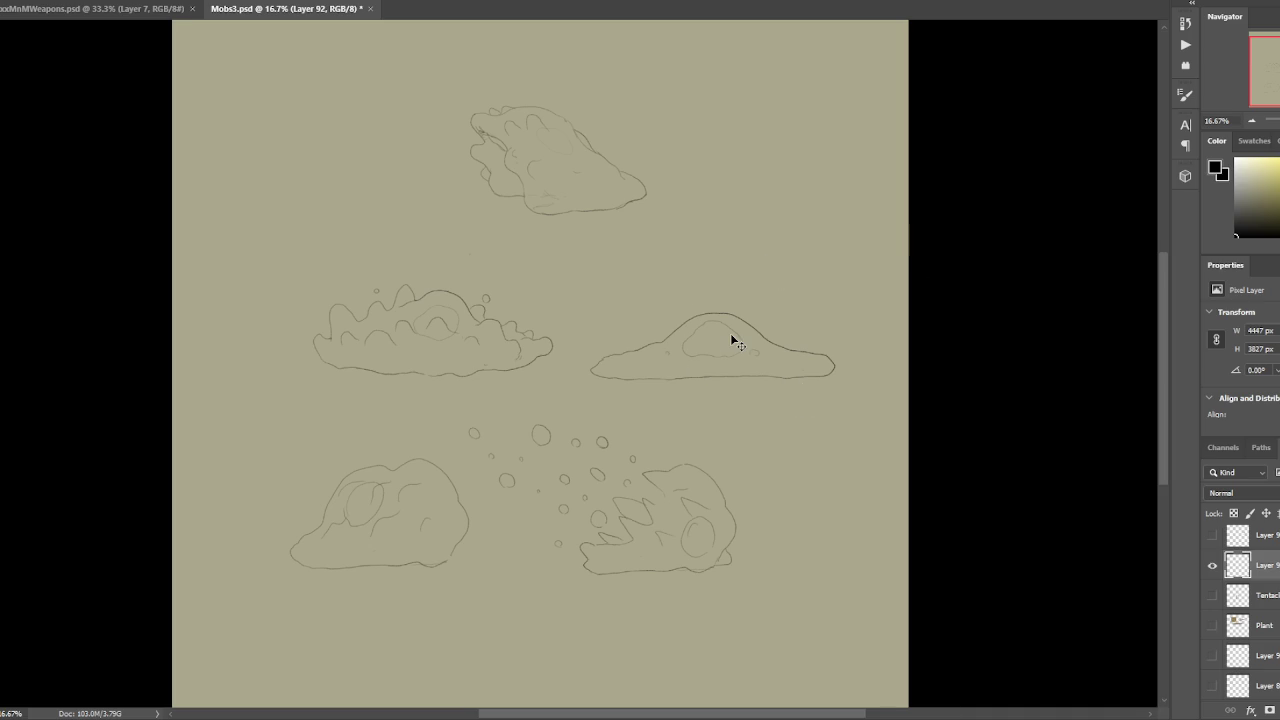
drag(675, 485, 742, 495)
key(ctrl+d)
drag(345, 522, 334, 484)
mouse_move(537, 434)
mouse_down()
mouse_move(566, 471)
mouse_move(576, 464)
mouse_up()
scroll(589, 471, up, 2)
scroll(611, 520, up, 2)
scroll(640, 428, down, 4)
drag(640, 428, 609, 449)
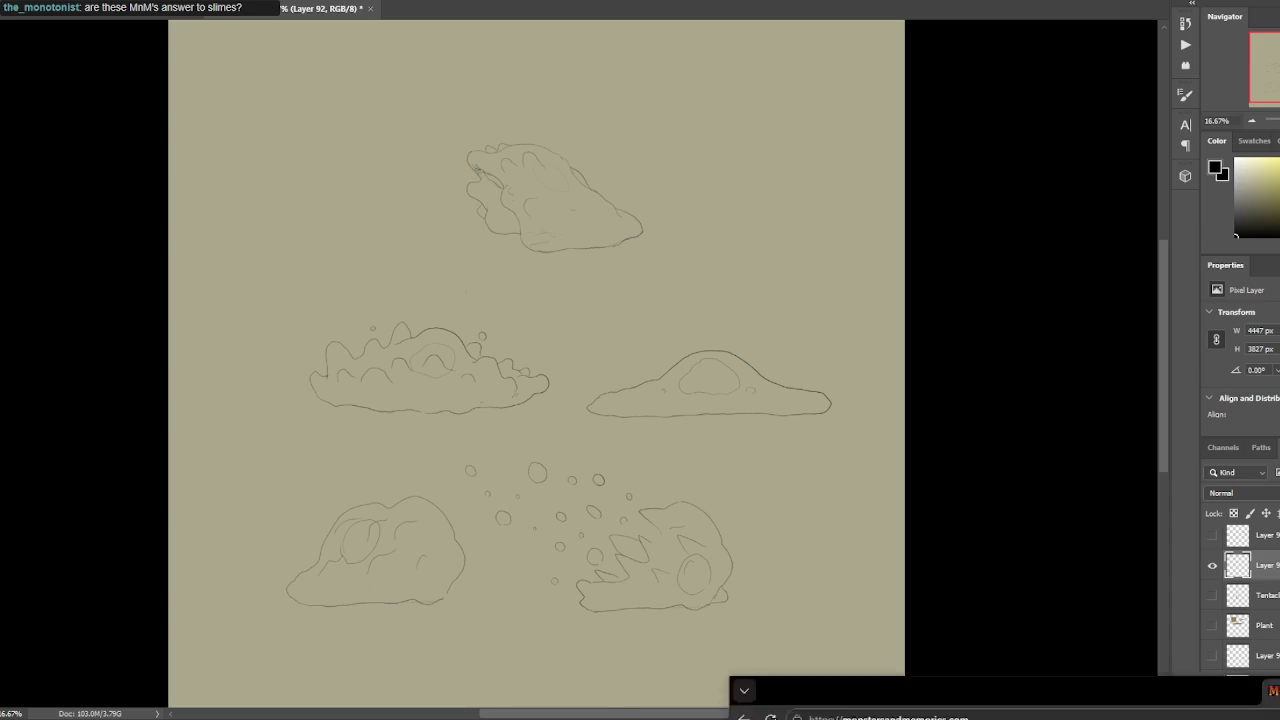
Switch to the Monsters & Memories site and scroll down through Media > Concept Art.
key(alt+Tab)
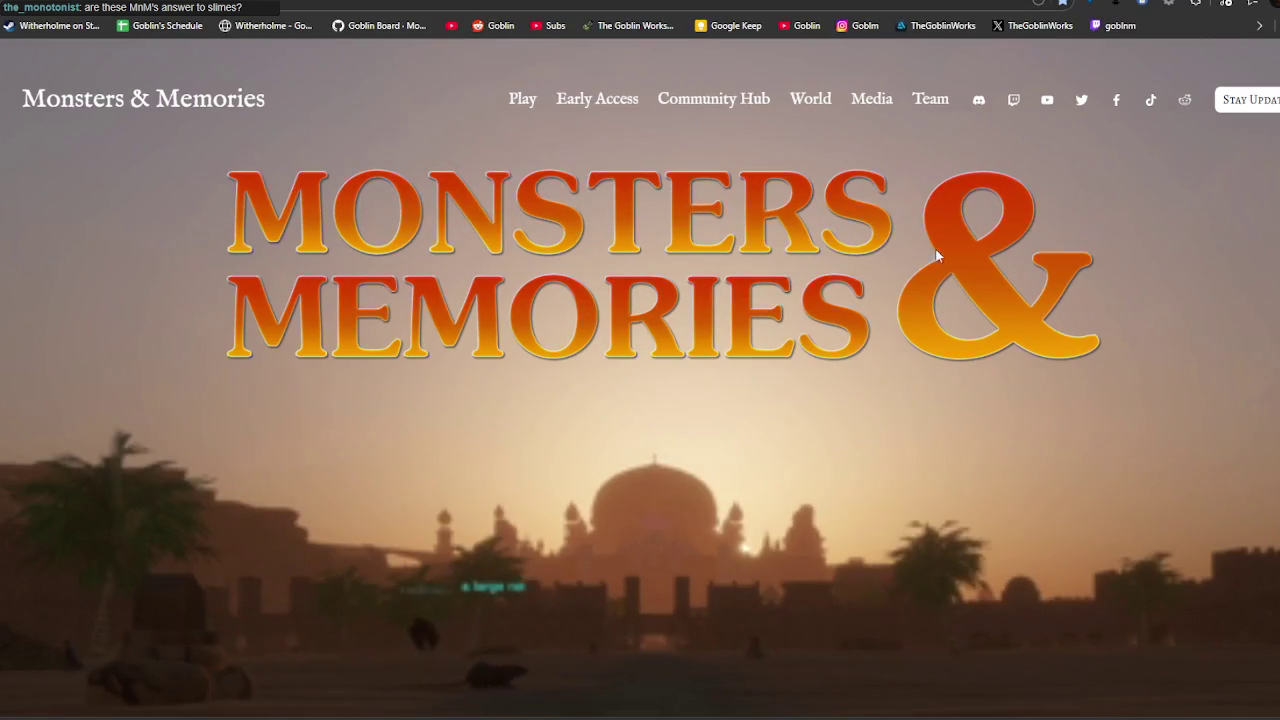
click(871, 99)
scroll(928, 449, down, 3)
click(830, 450)
scroll(820, 433, down, 5)
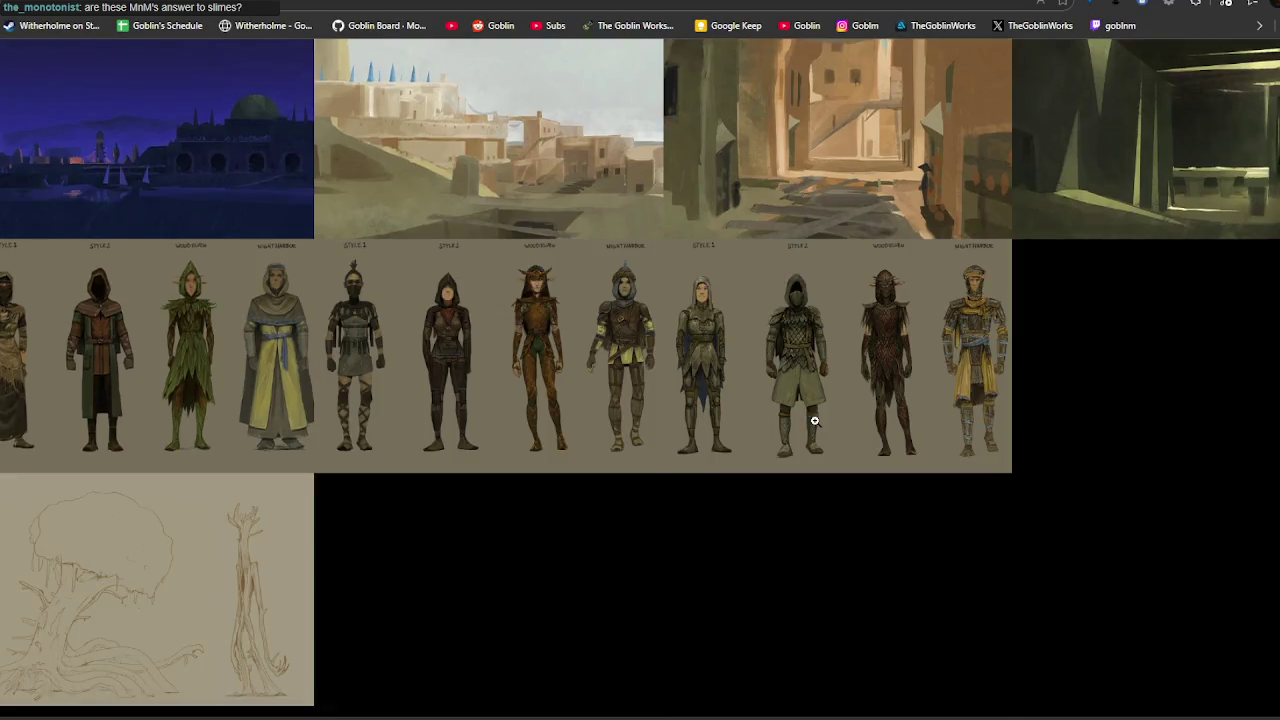
scroll(812, 420, down, 4)
scroll(812, 420, down, 1)
scroll(815, 421, down, 4)
scroll(815, 420, down, 4)
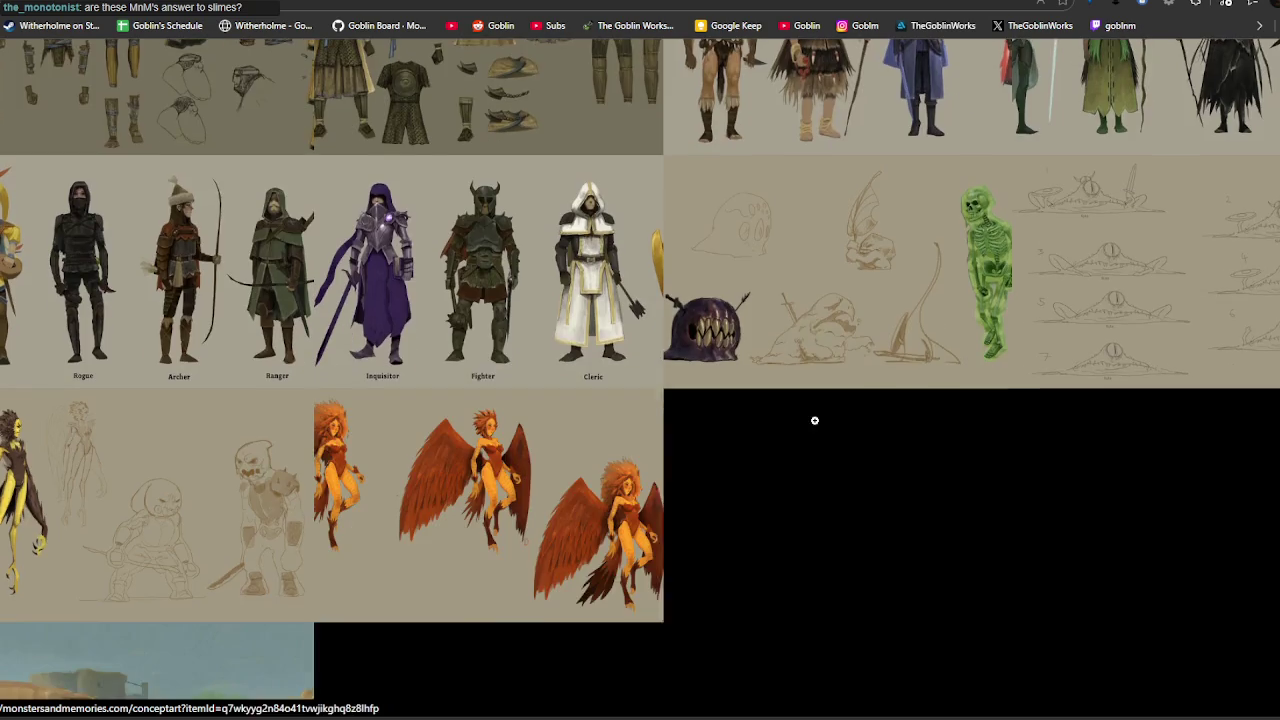
Enlarge and close the slime monster art and the numbered slug sketches.
click(851, 324)
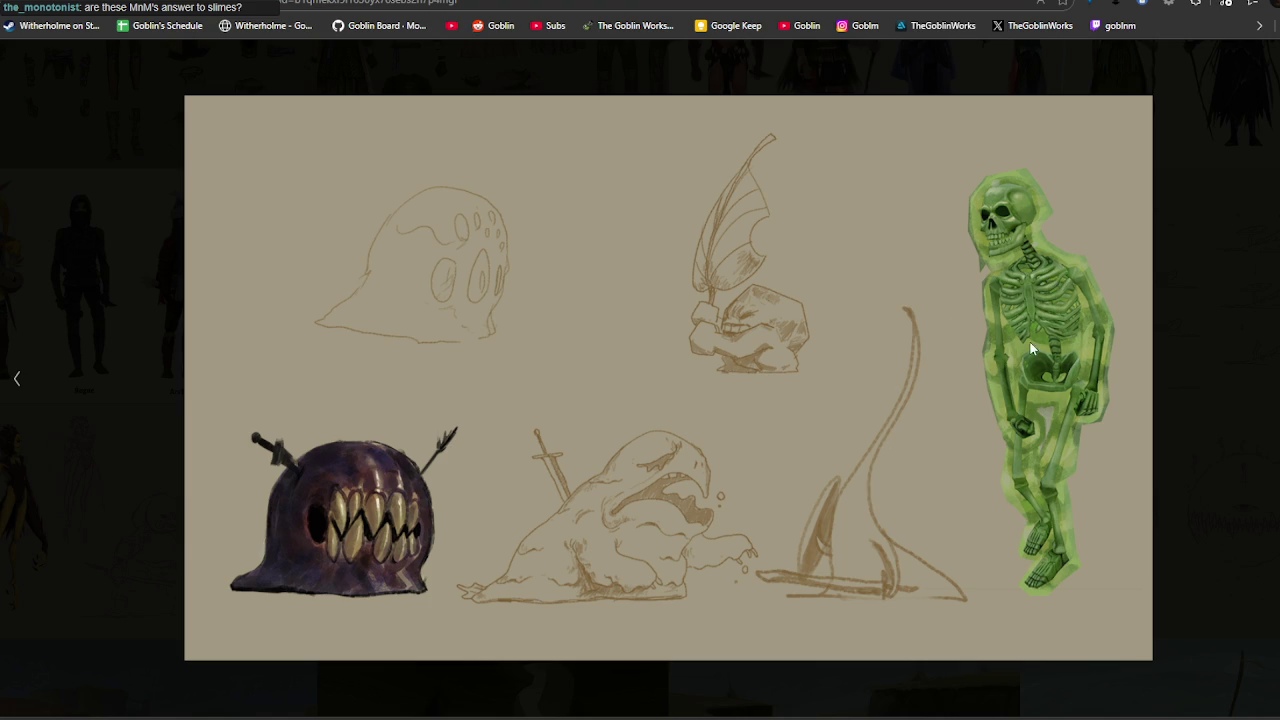
key(Escape)
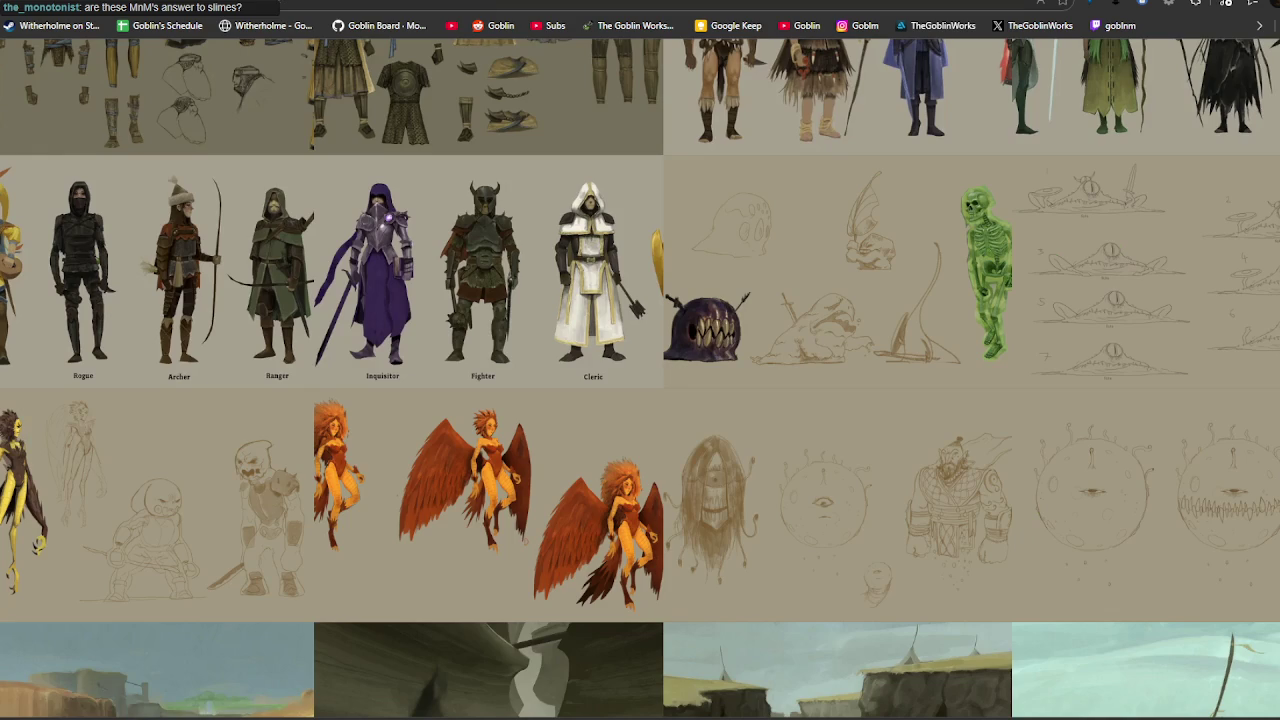
click(1120, 294)
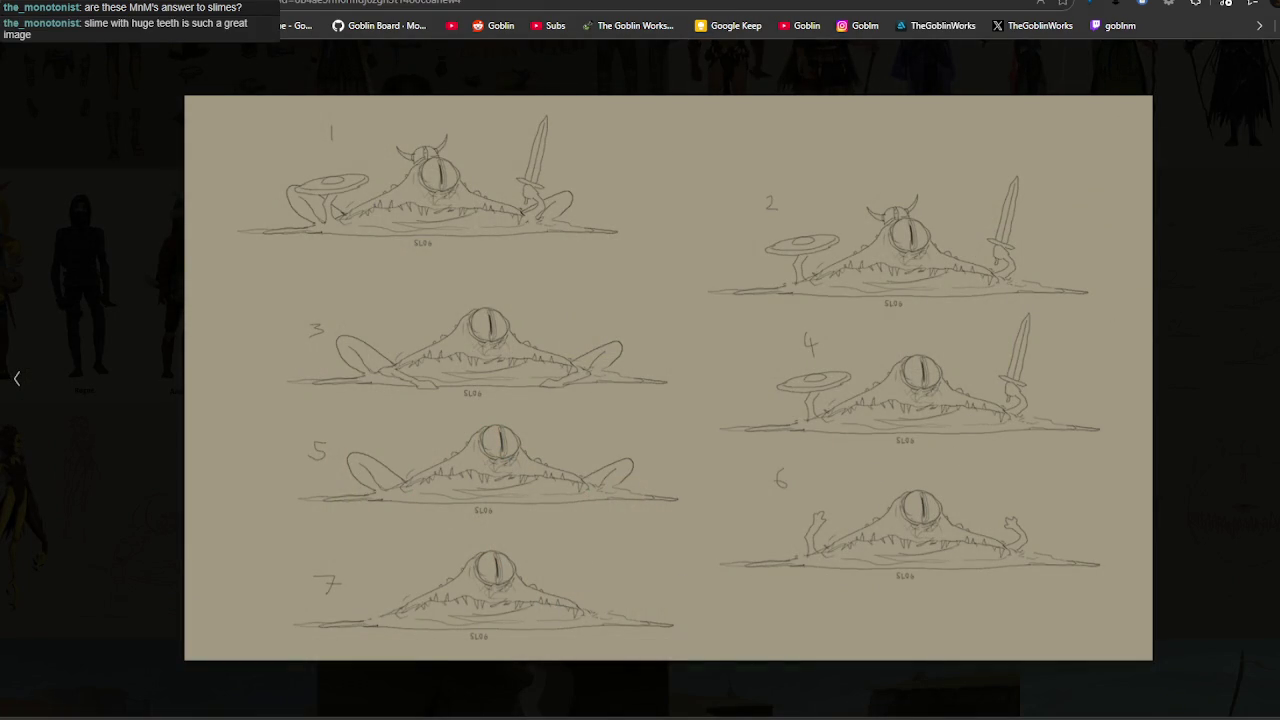
key(Escape)
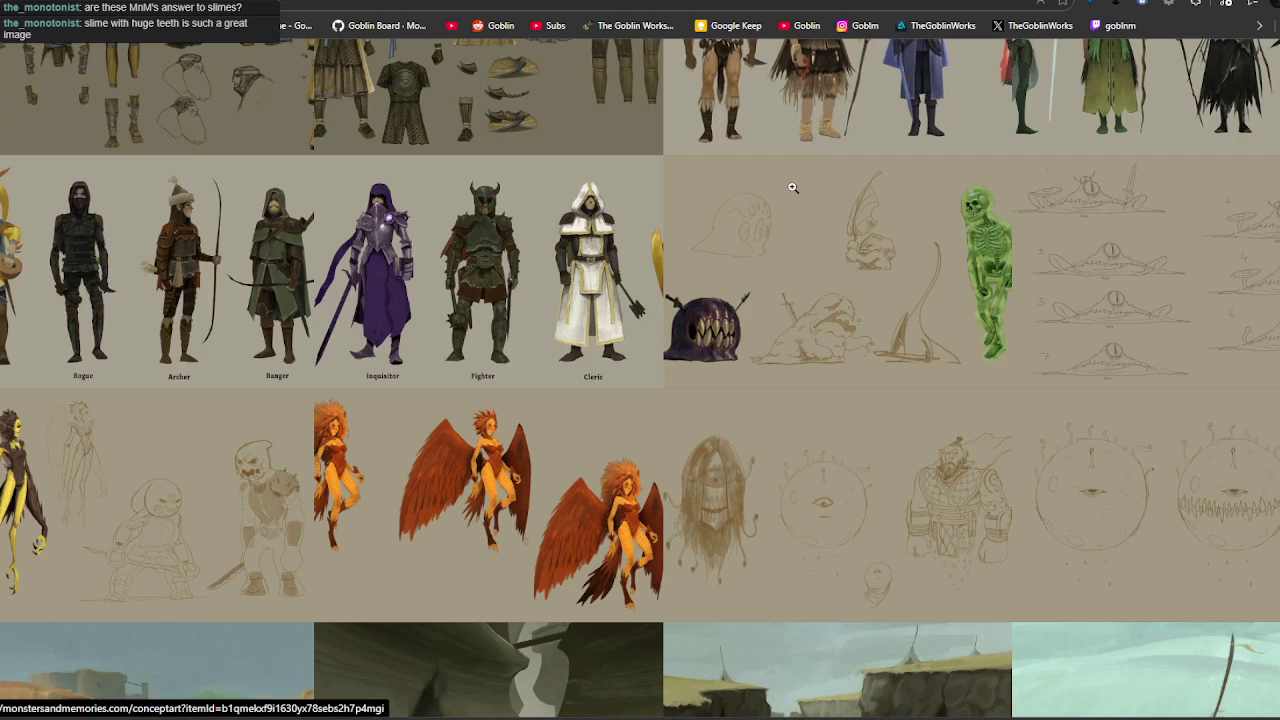
scroll(762, 188, down, 1)
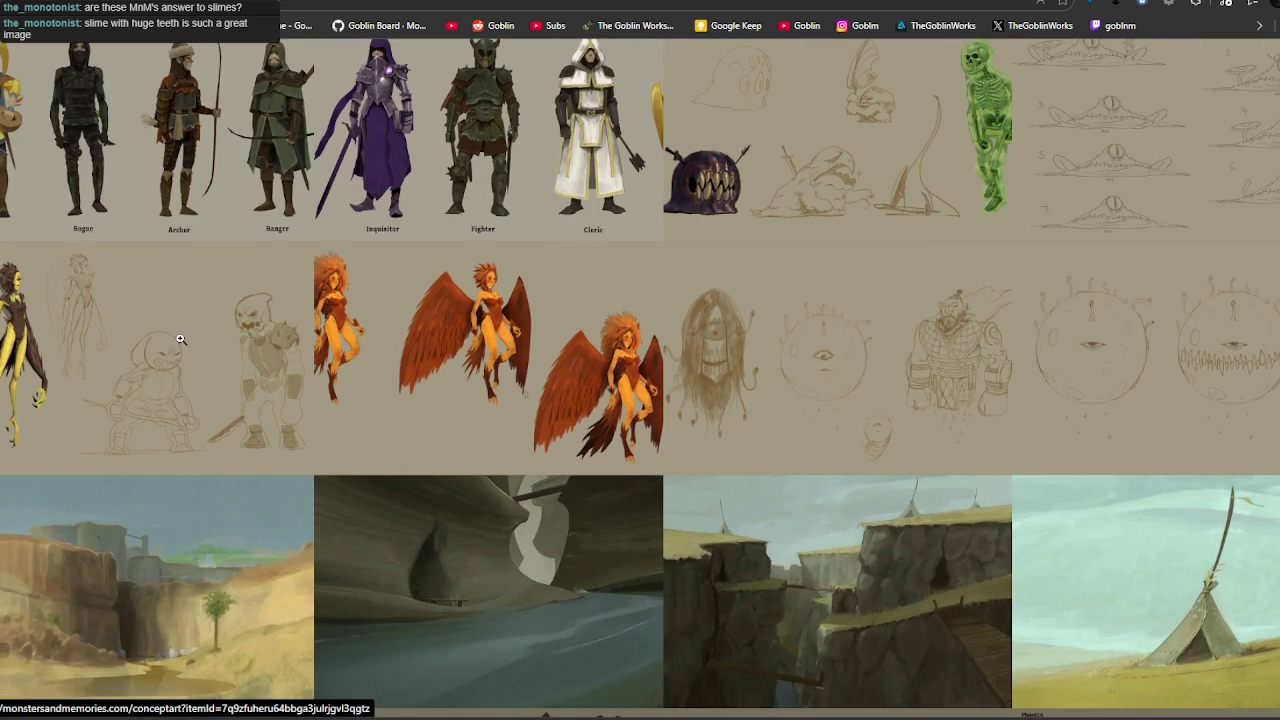
View the harpy-and-goblin sketch and the one-eyed beholder sheet enlarged, paging to their neighbours.
click(205, 358)
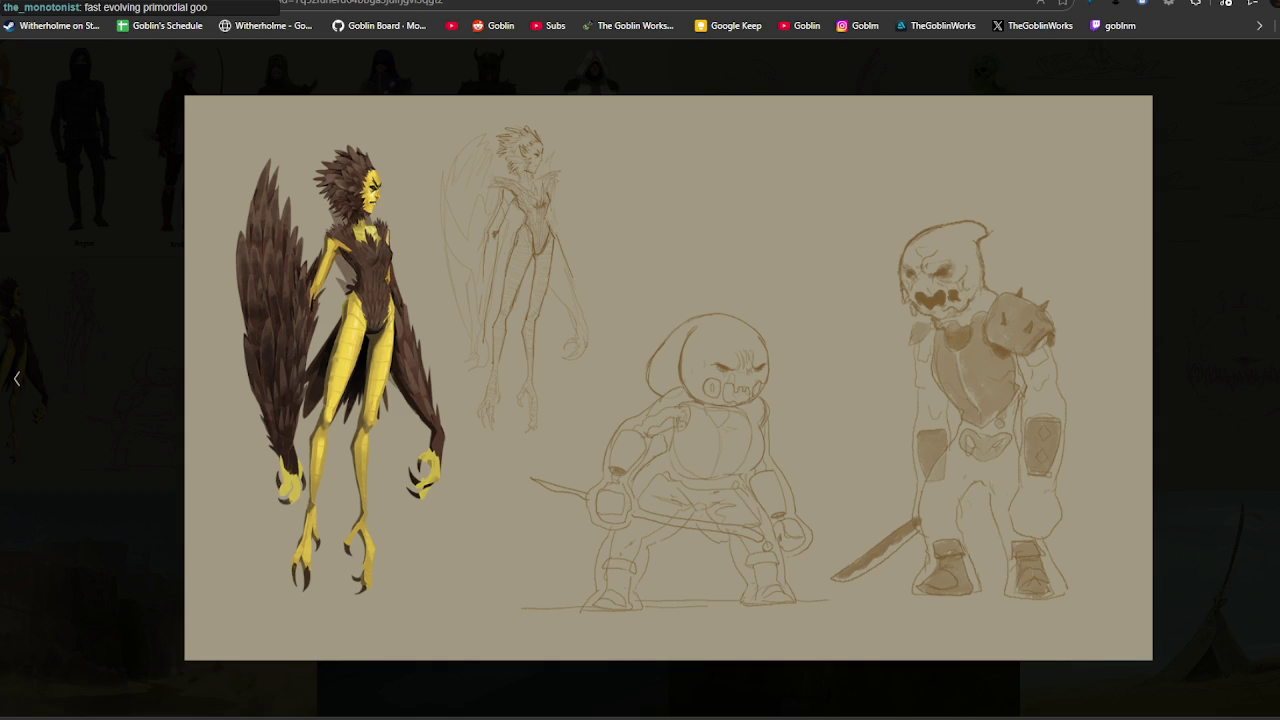
key(Right)
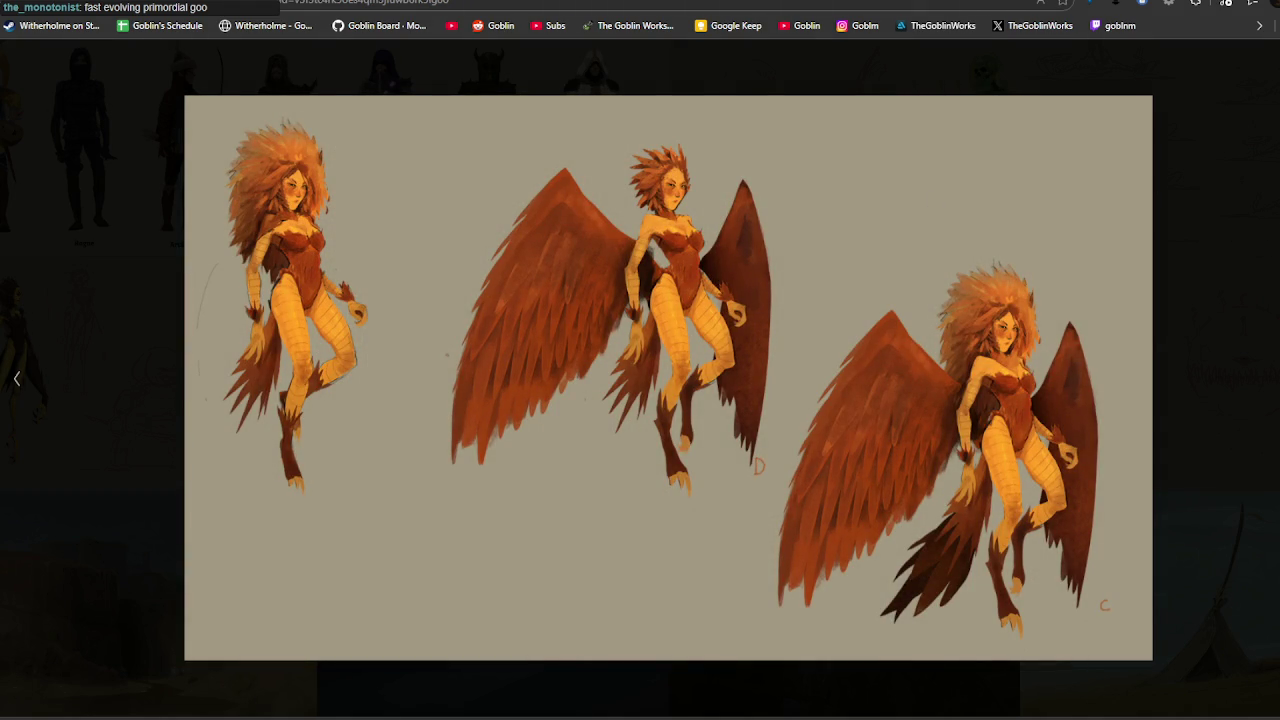
key(Escape)
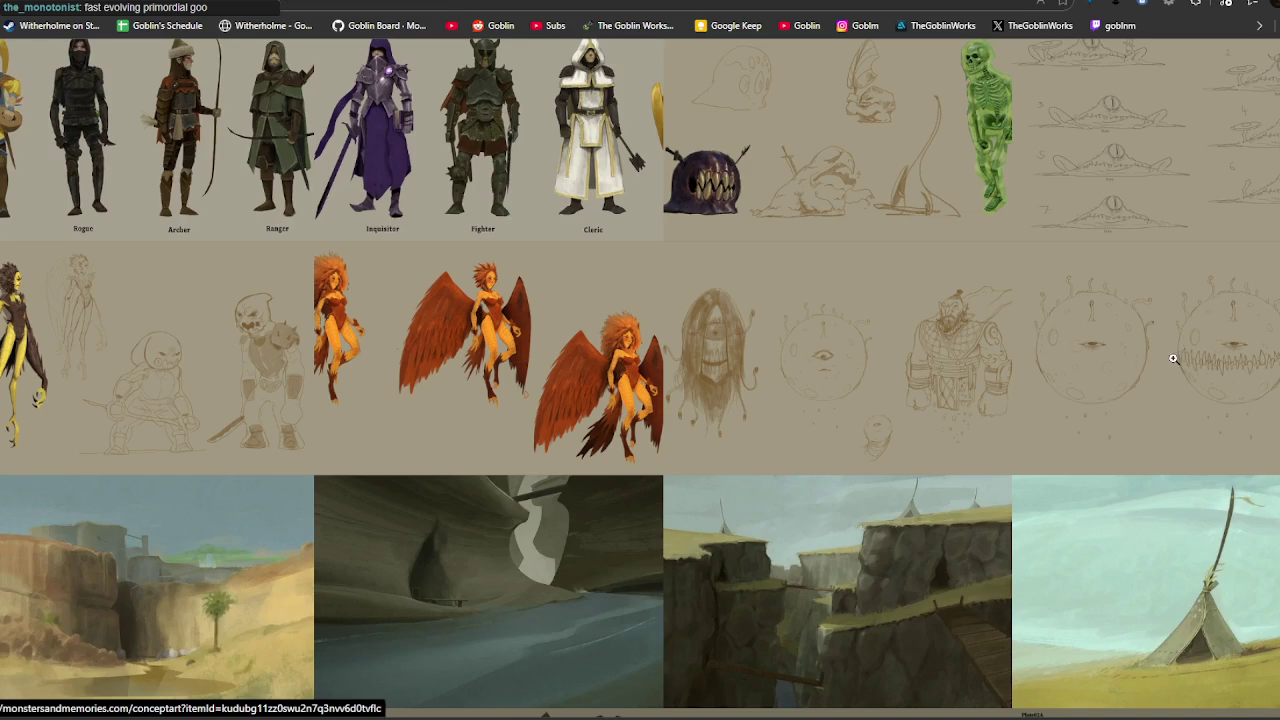
click(1170, 357)
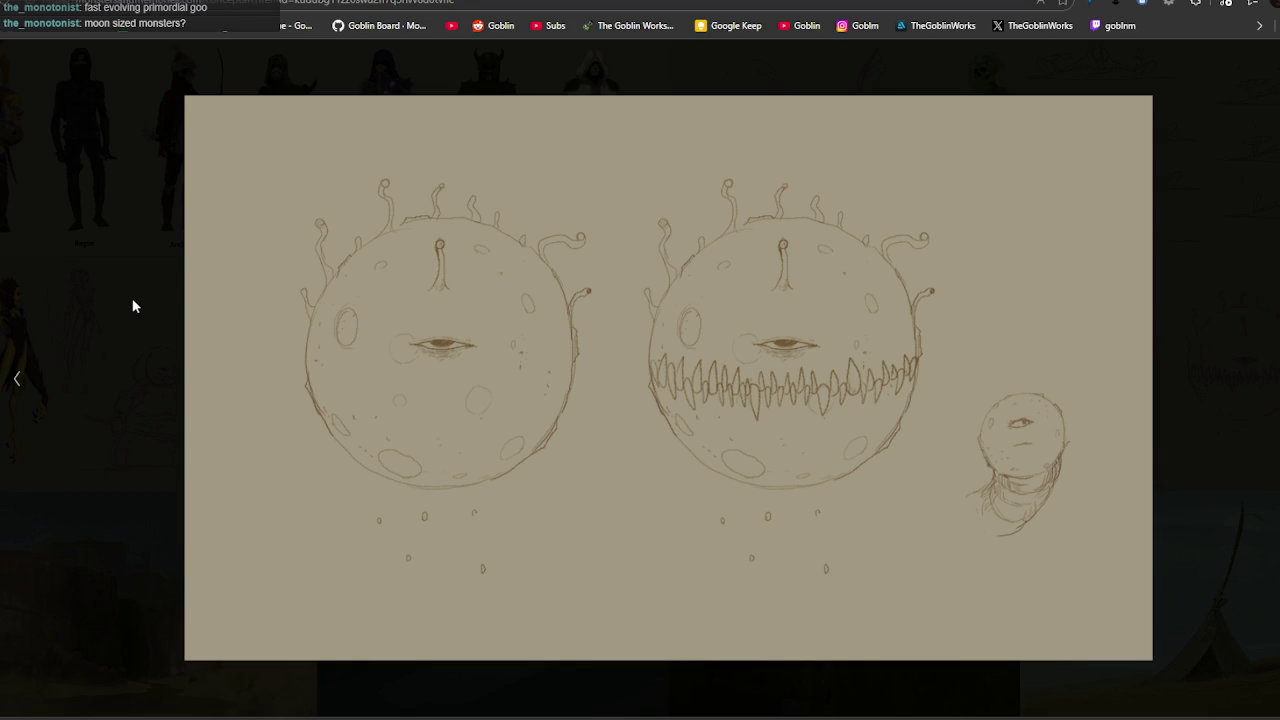
key(Right)
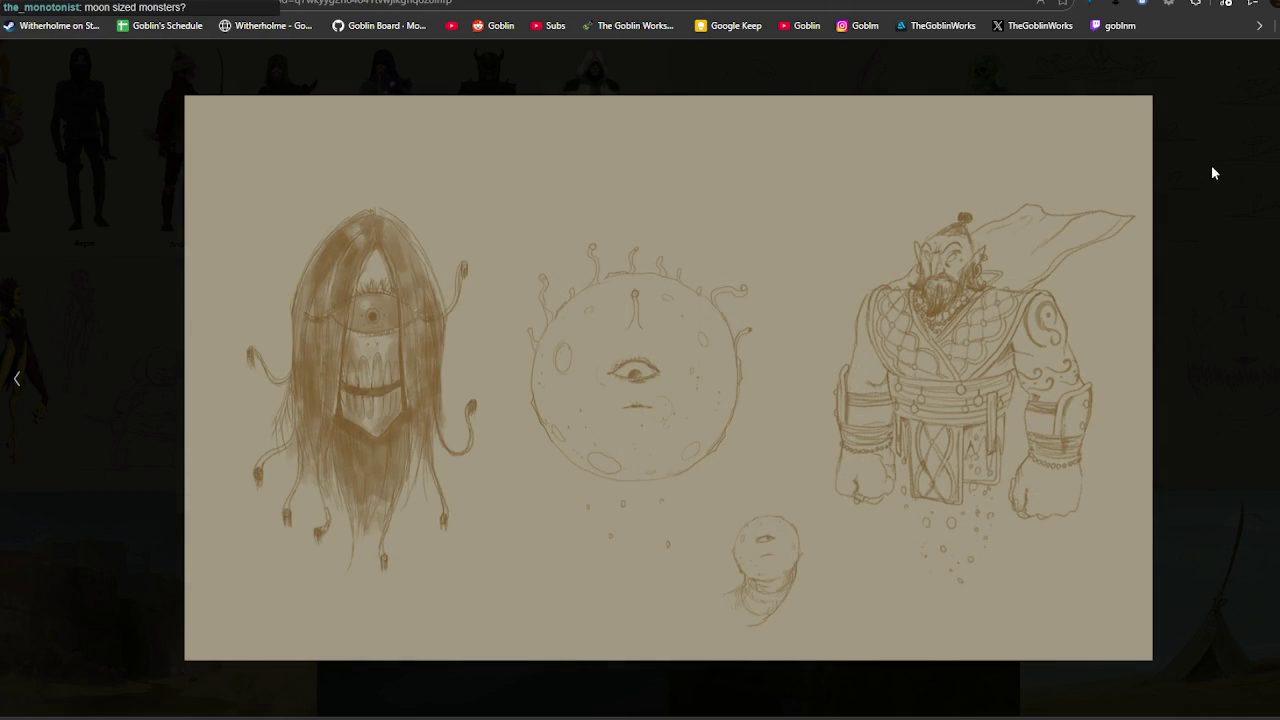
key(Escape)
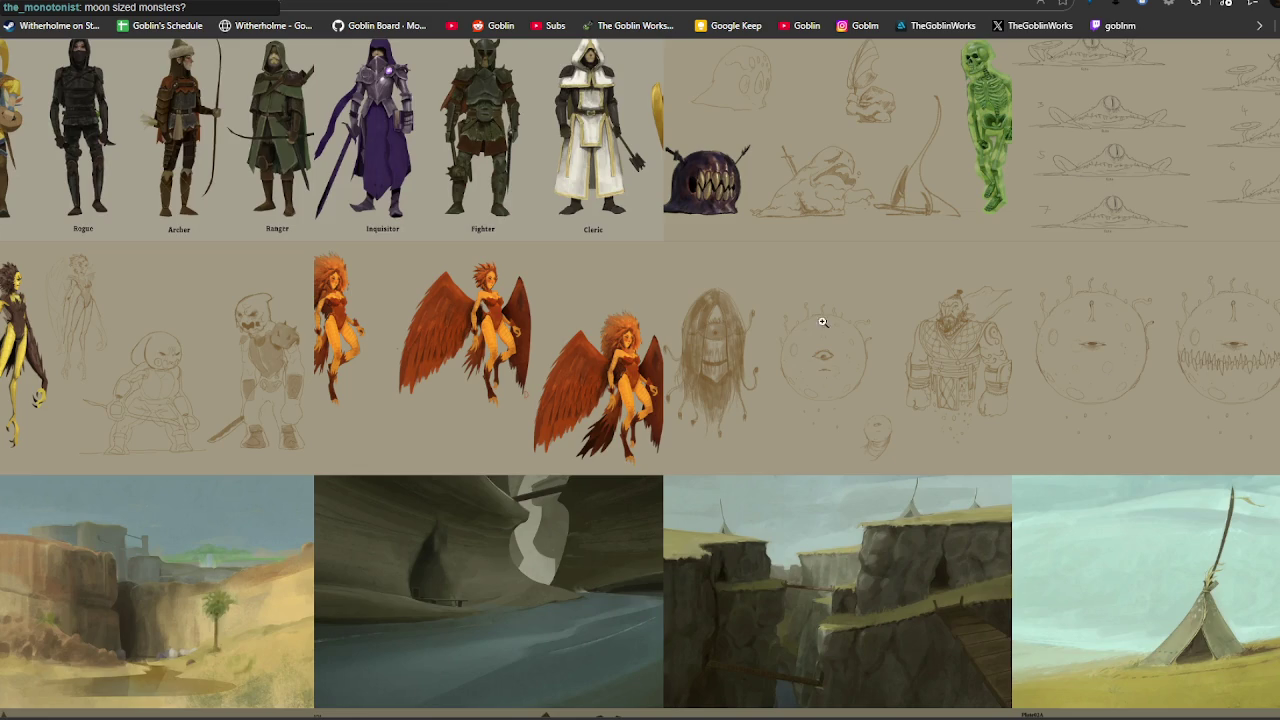
Reopen the beholder sheet and page through the tunnel and treasure-hall paintings to the circular treasure pit.
scroll(757, 329, down, 3)
scroll(700, 340, down, 2)
scroll(665, 358, down, 2)
scroll(665, 358, up, 4)
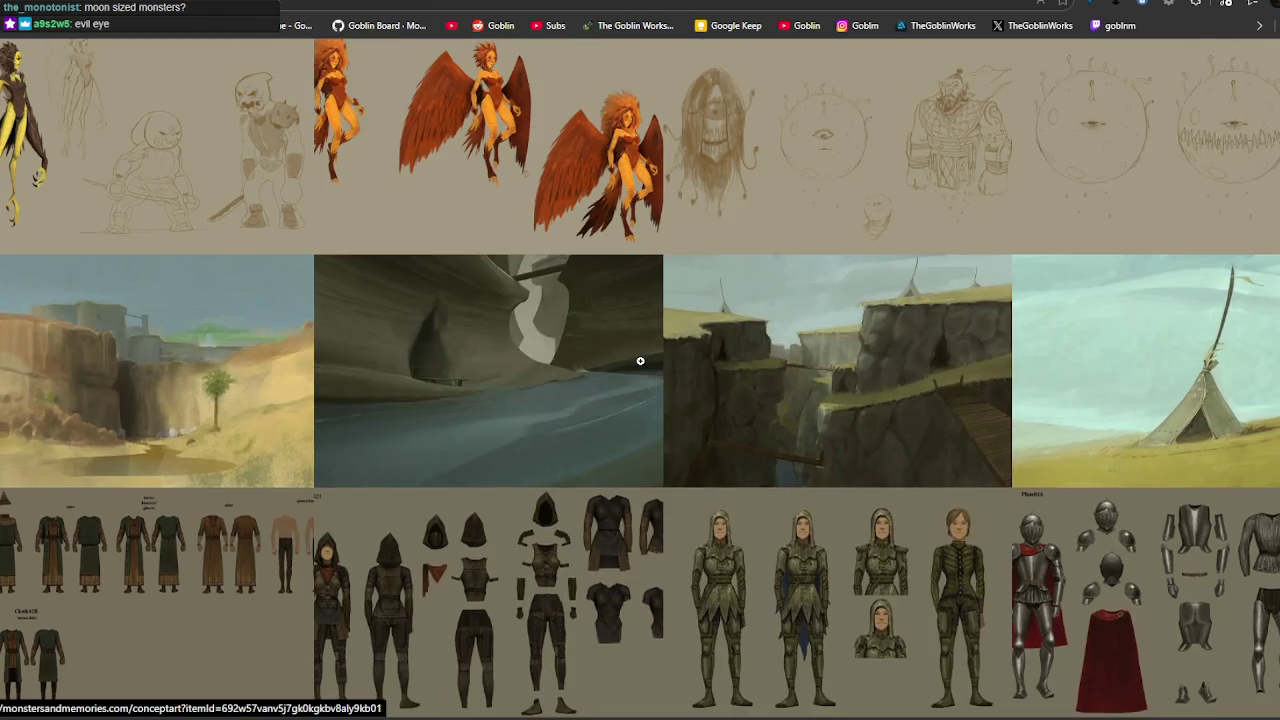
scroll(665, 358, up, 2)
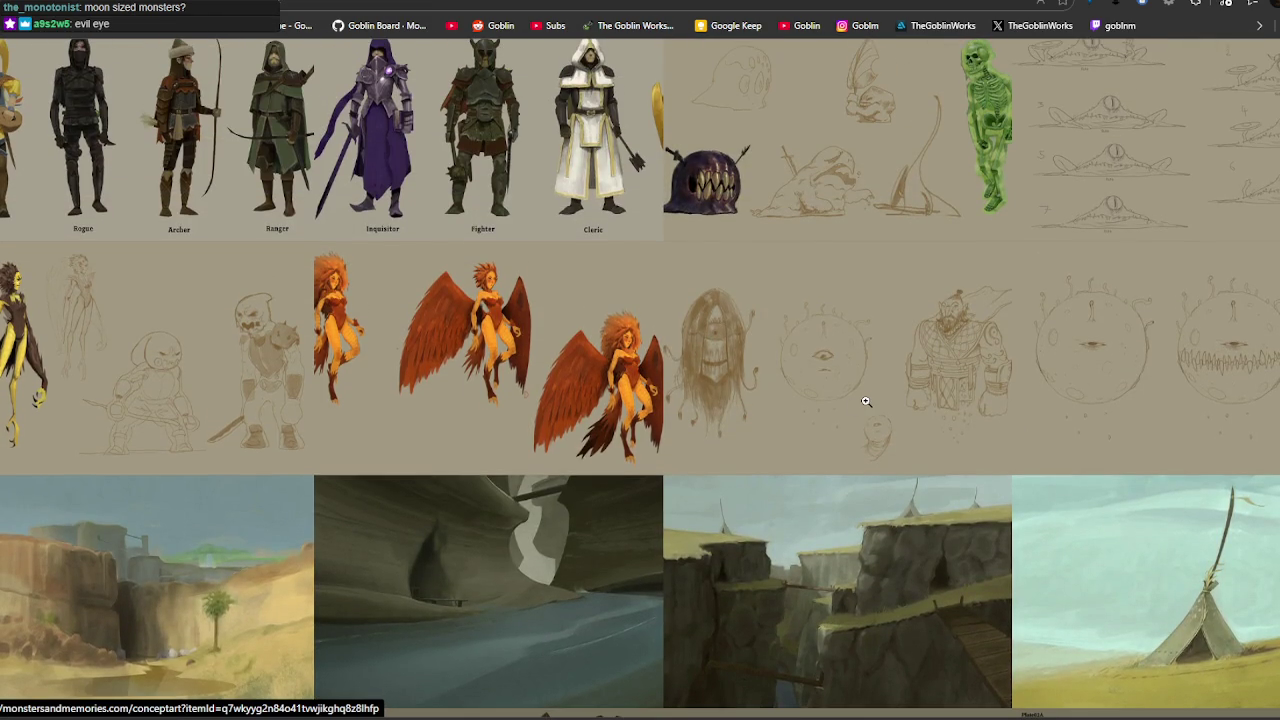
click(866, 401)
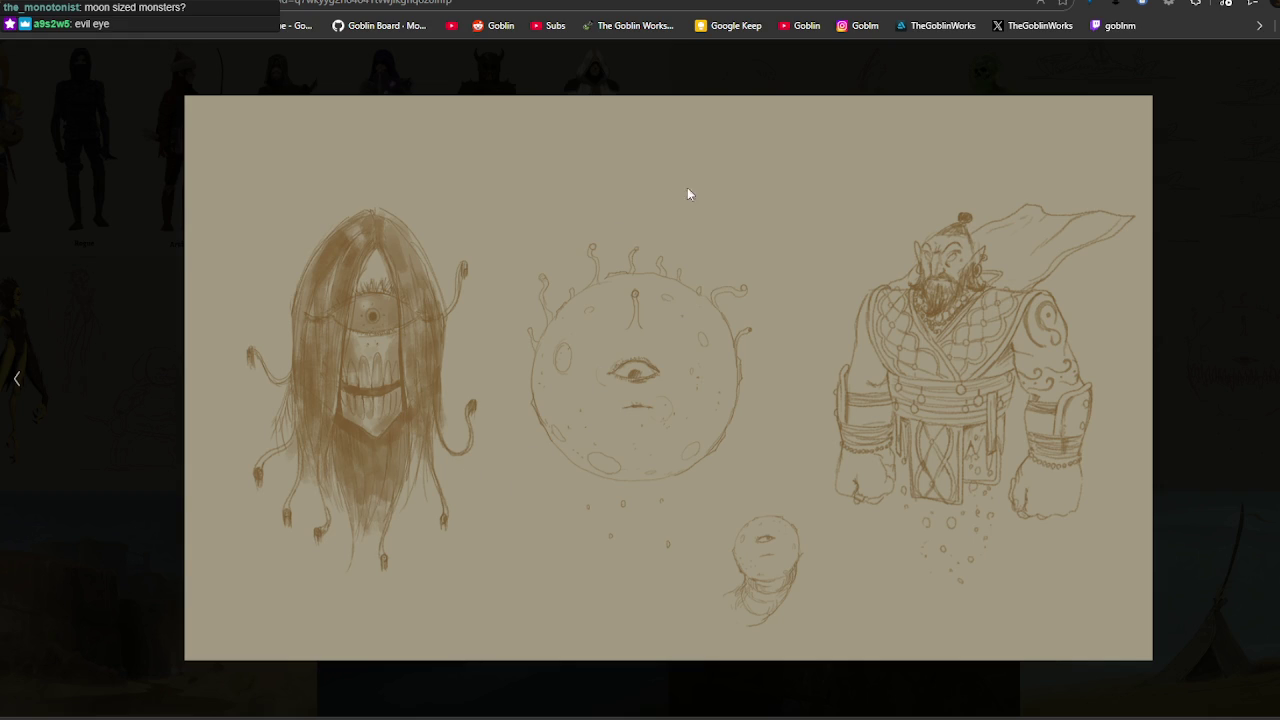
key(Left)
key(Left)
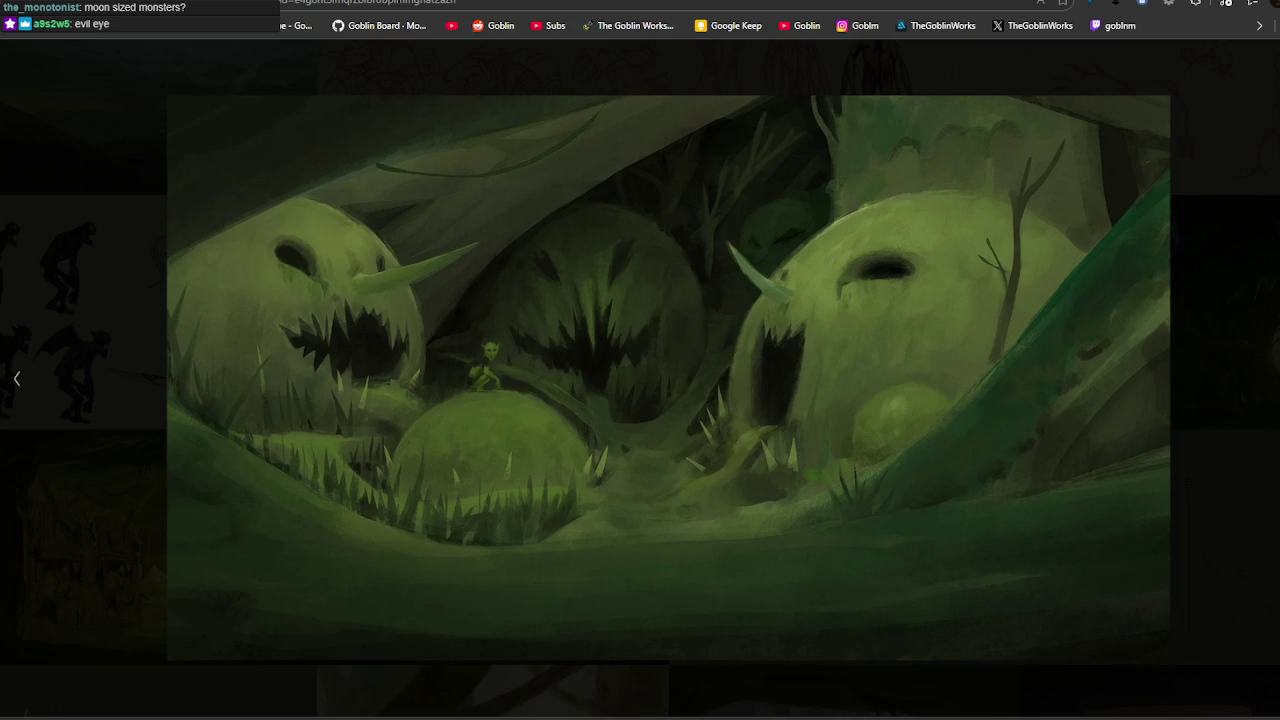
key(Right)
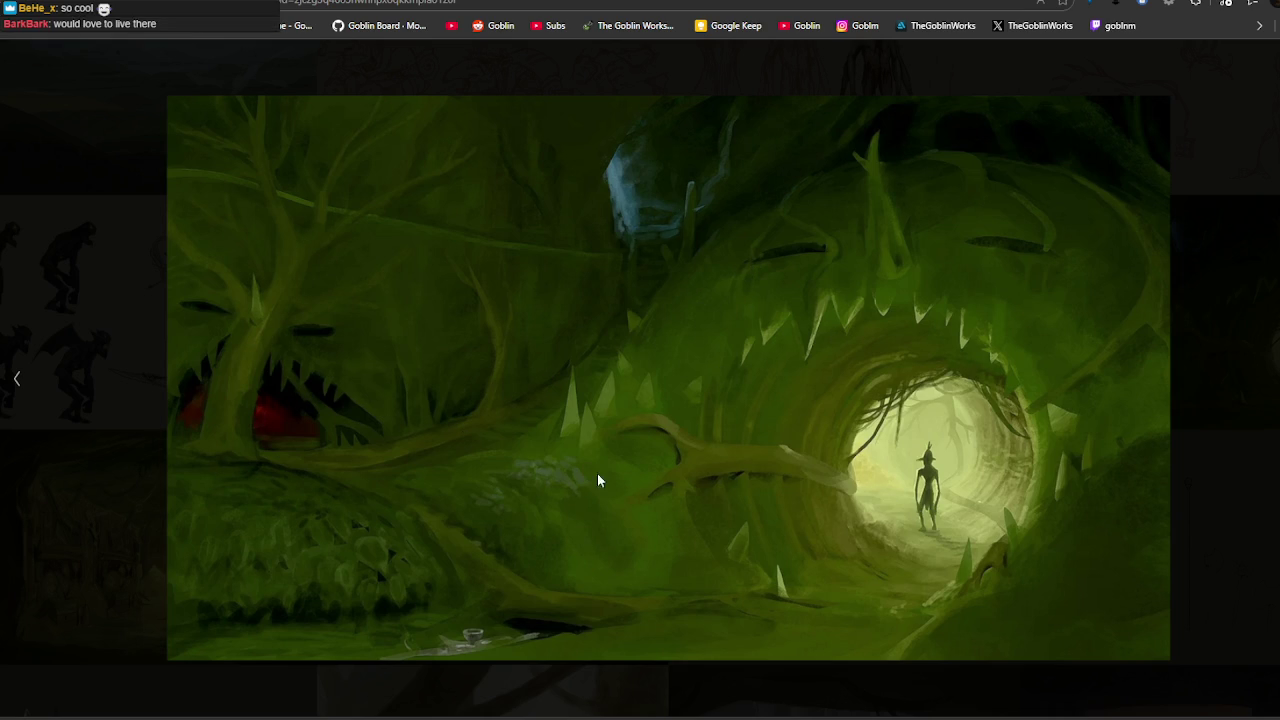
click(1164, 406)
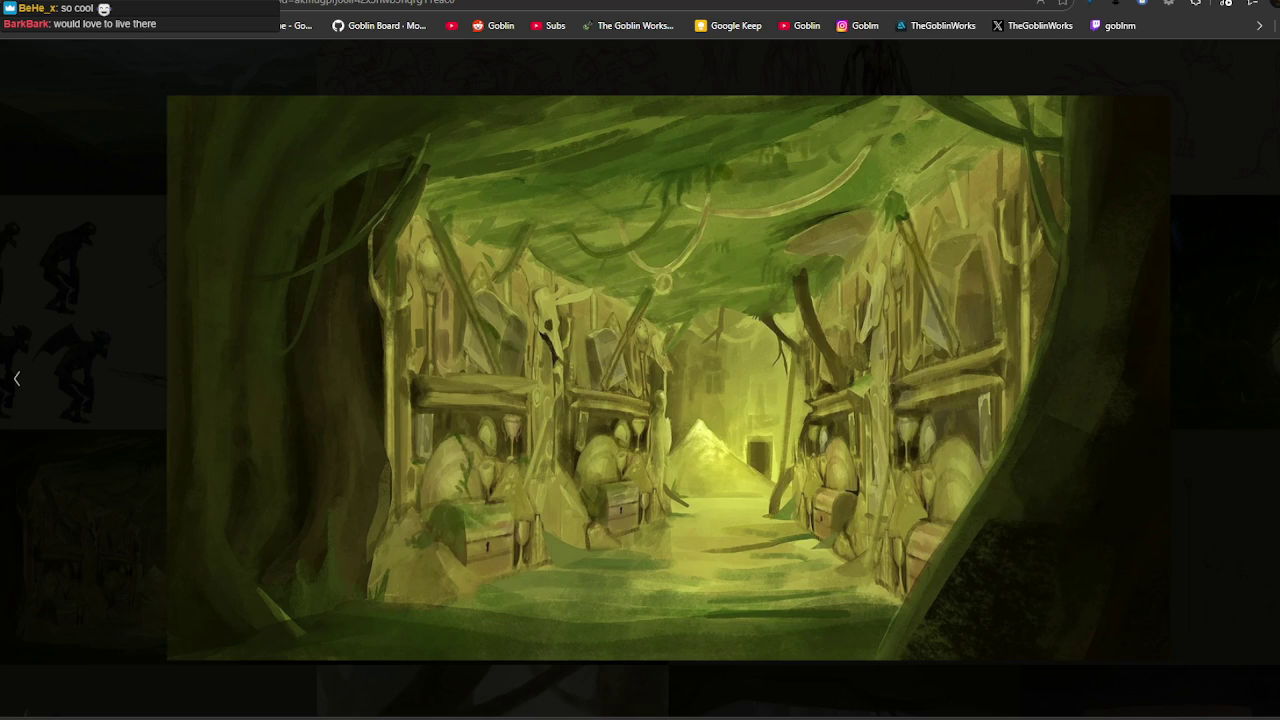
key(Right)
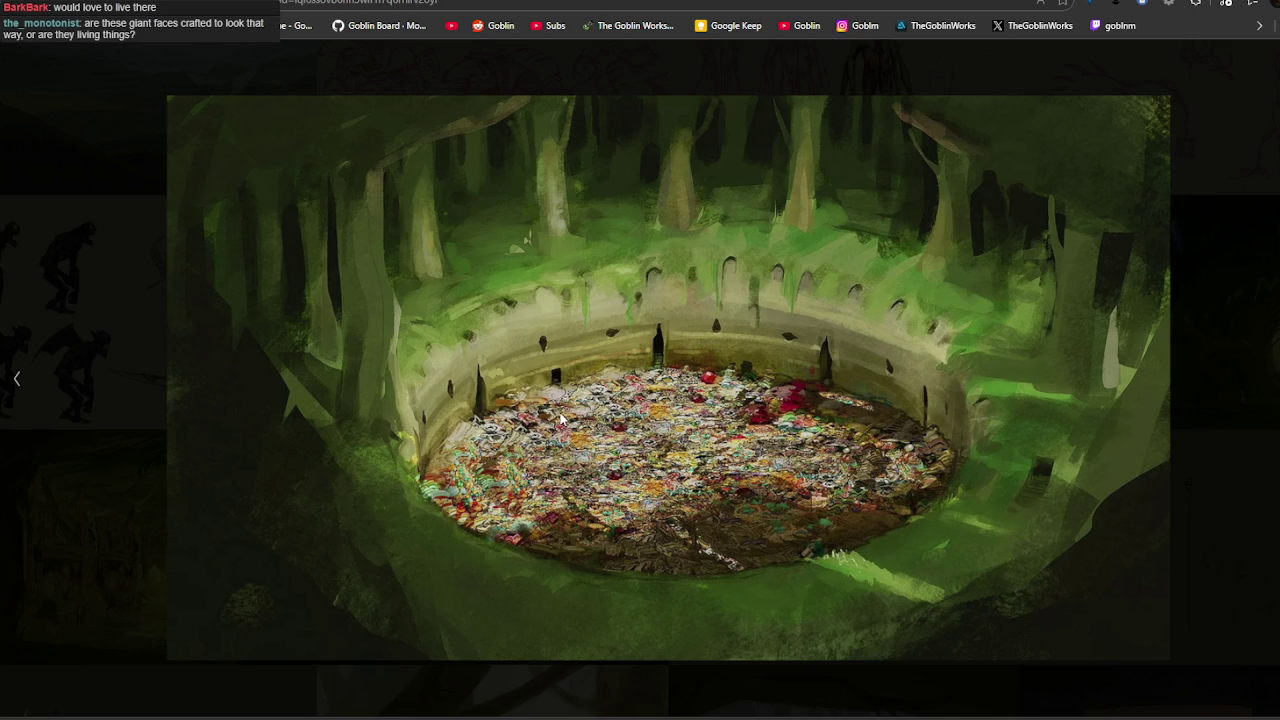
click(24, 380)
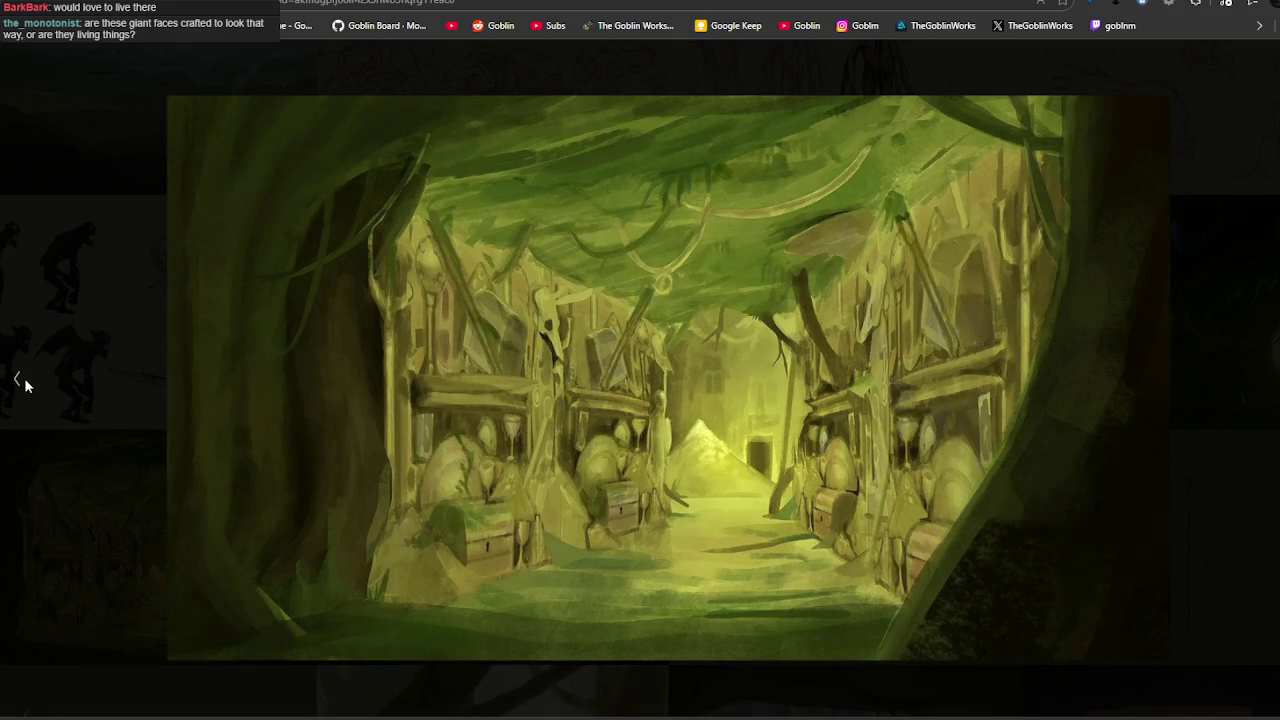
click(25, 384)
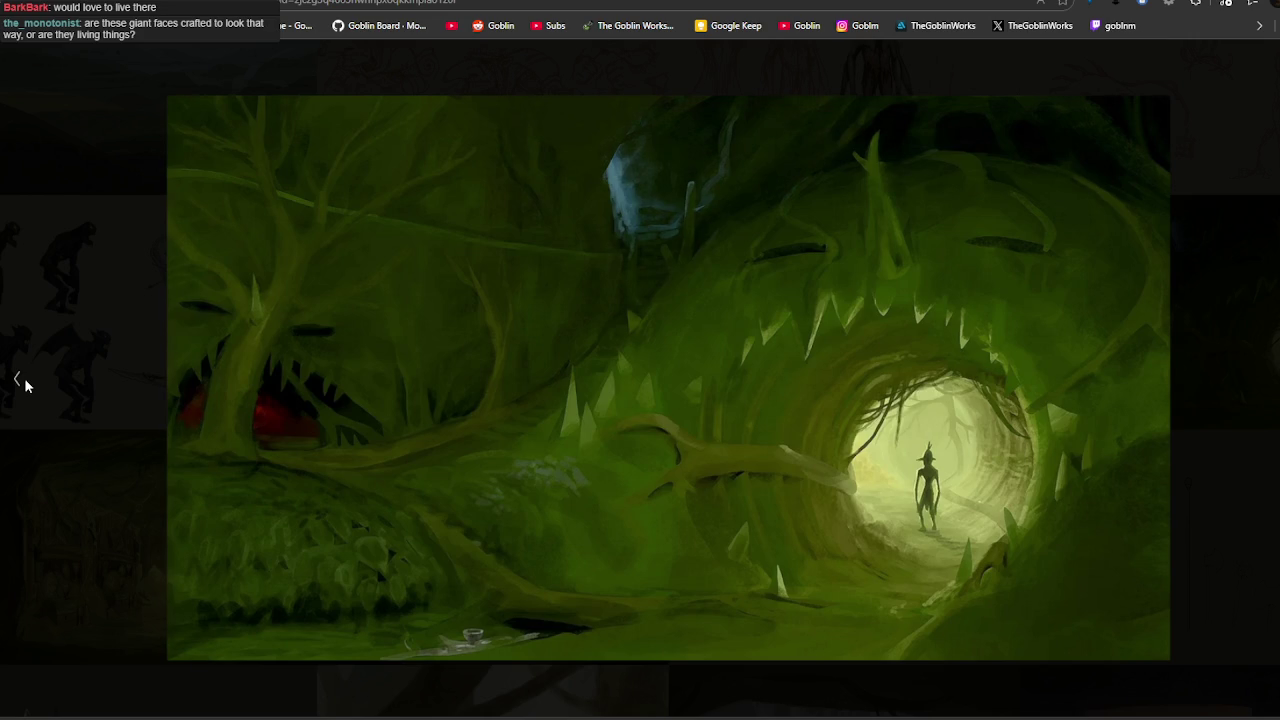
click(25, 384)
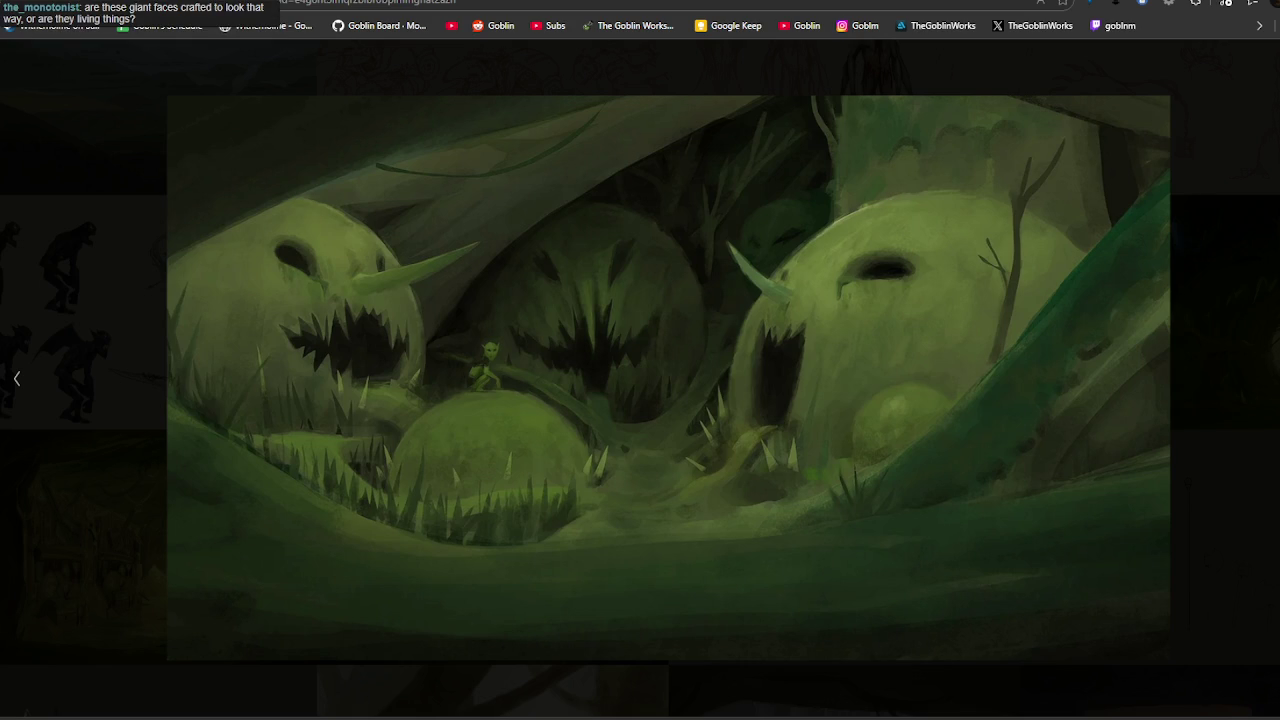
key(Right)
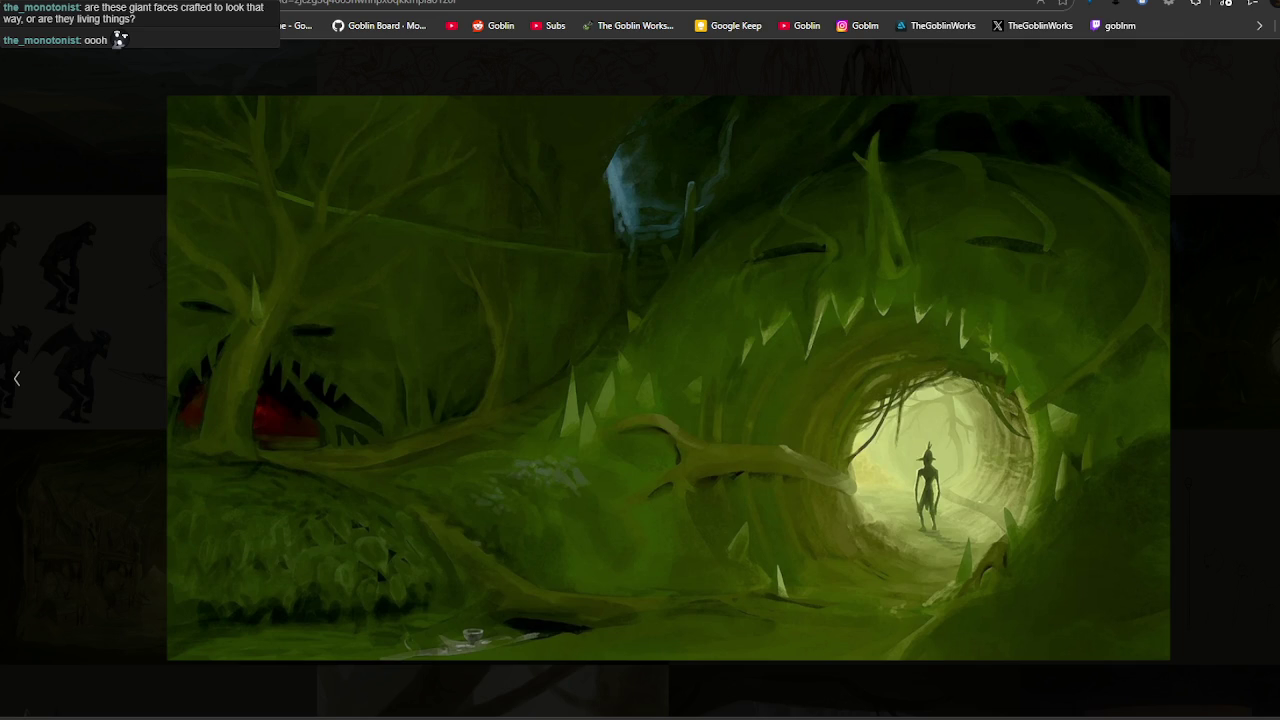
key(Right)
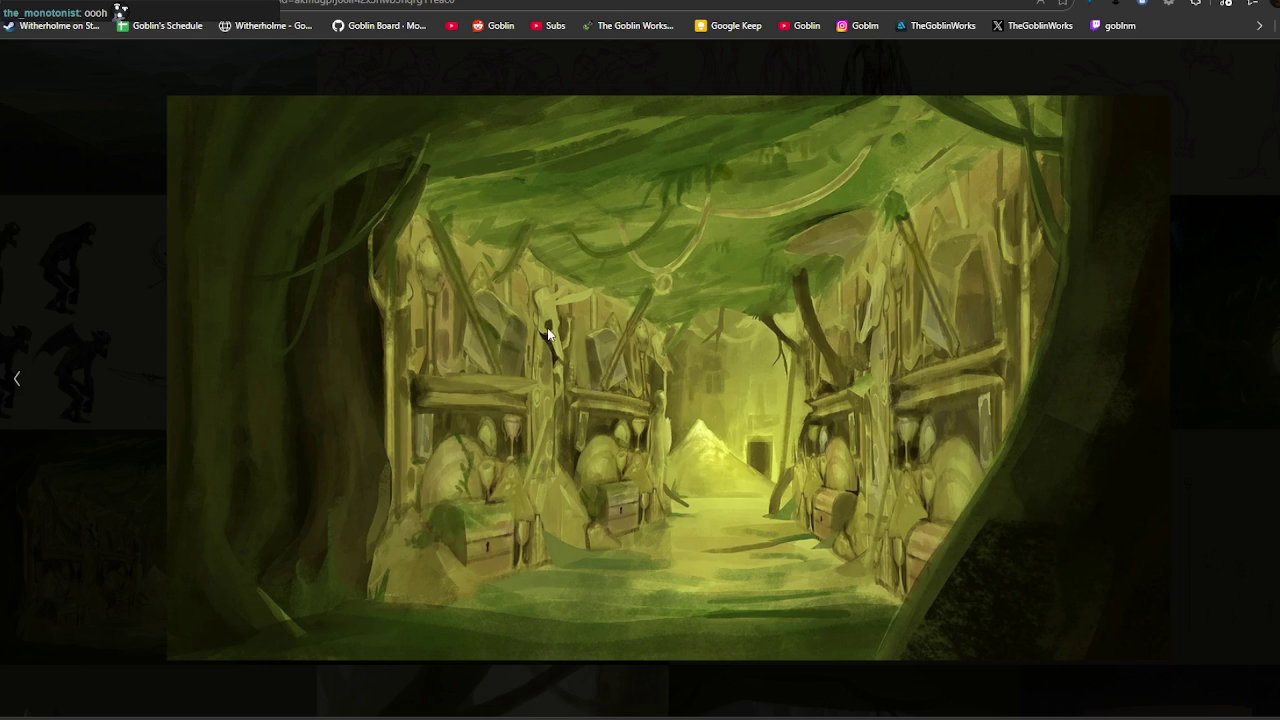
Close the lightbox, then briefly enlarge the green treasure-hall painting again.
click(15, 383)
key(Escape)
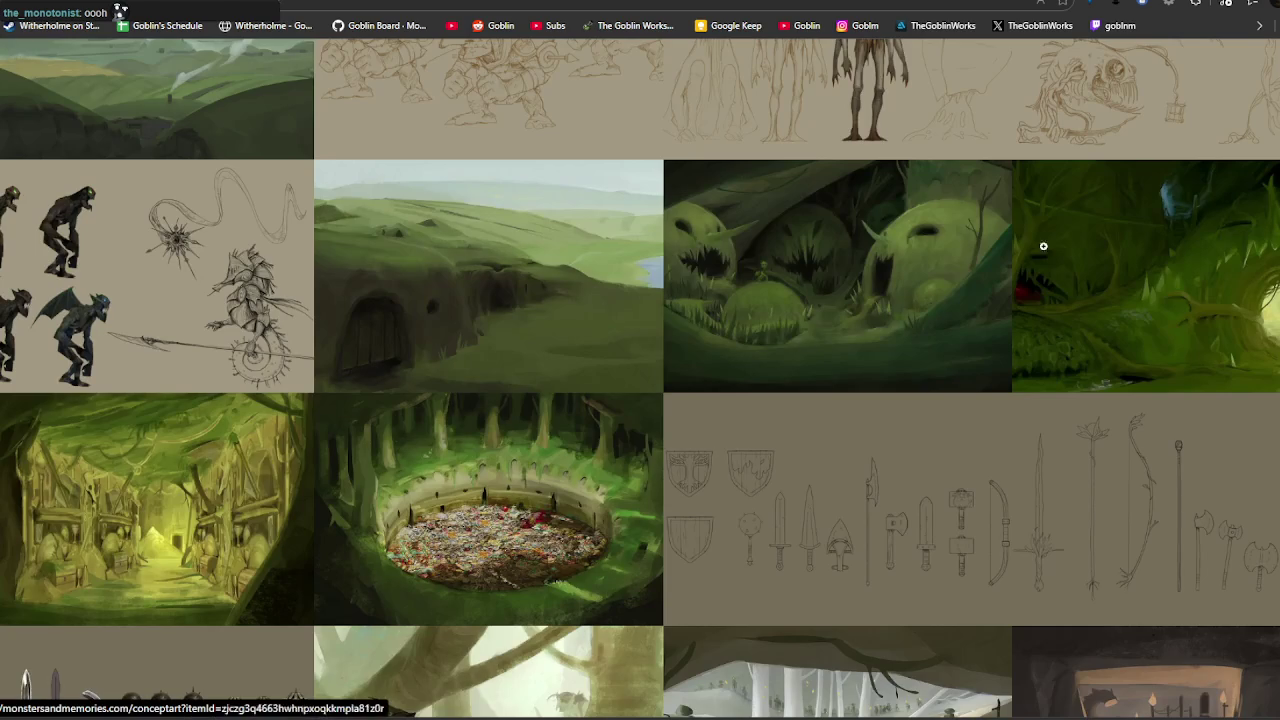
scroll(618, 334, down, 3)
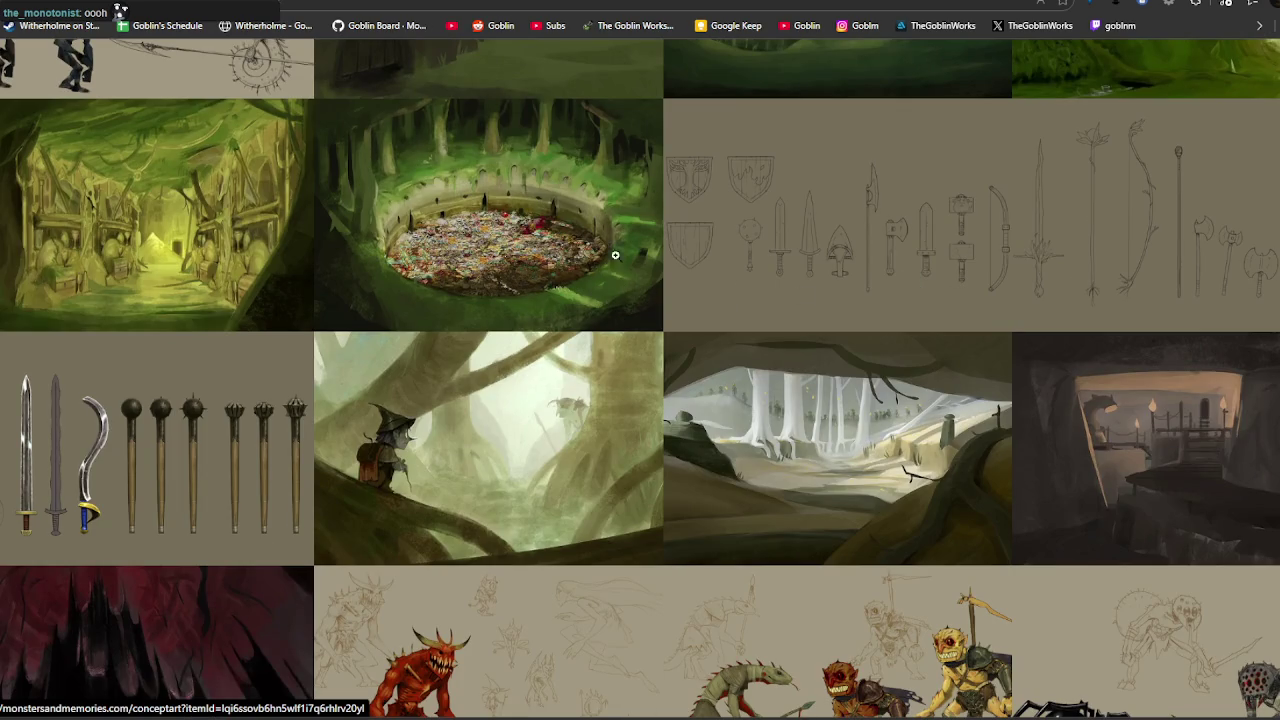
scroll(525, 269, up, 2)
click(177, 437)
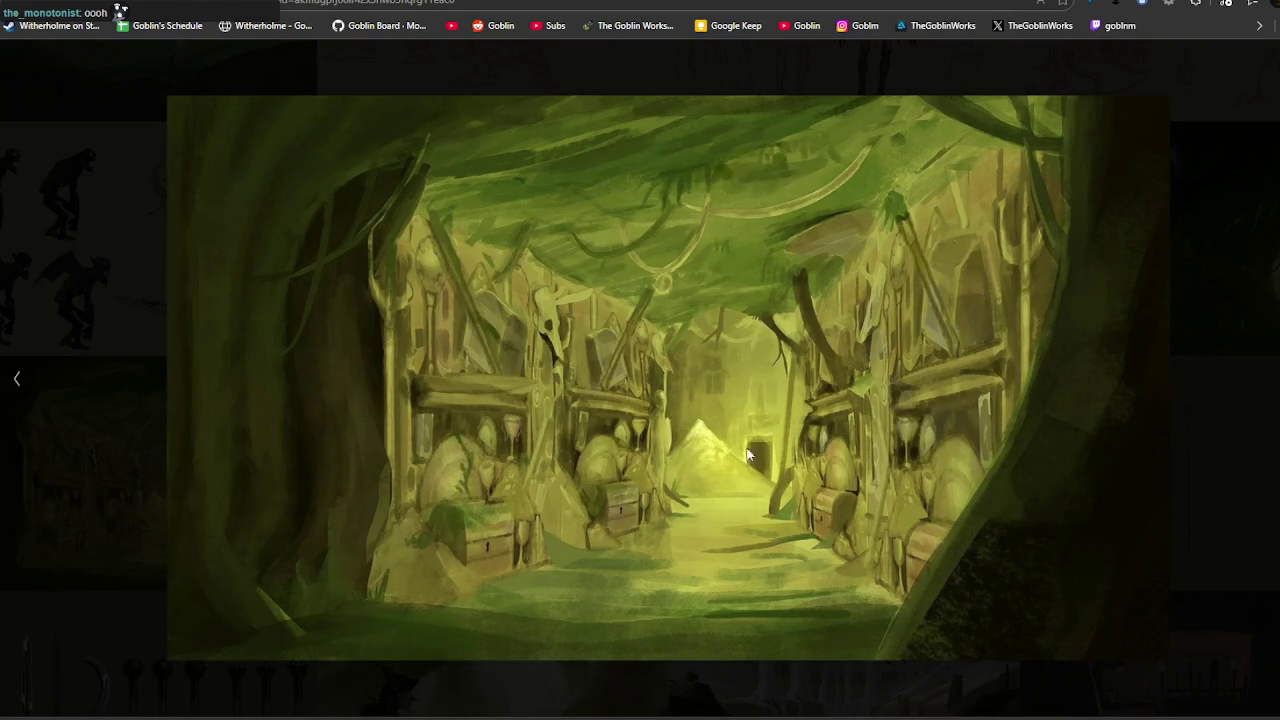
key(Escape)
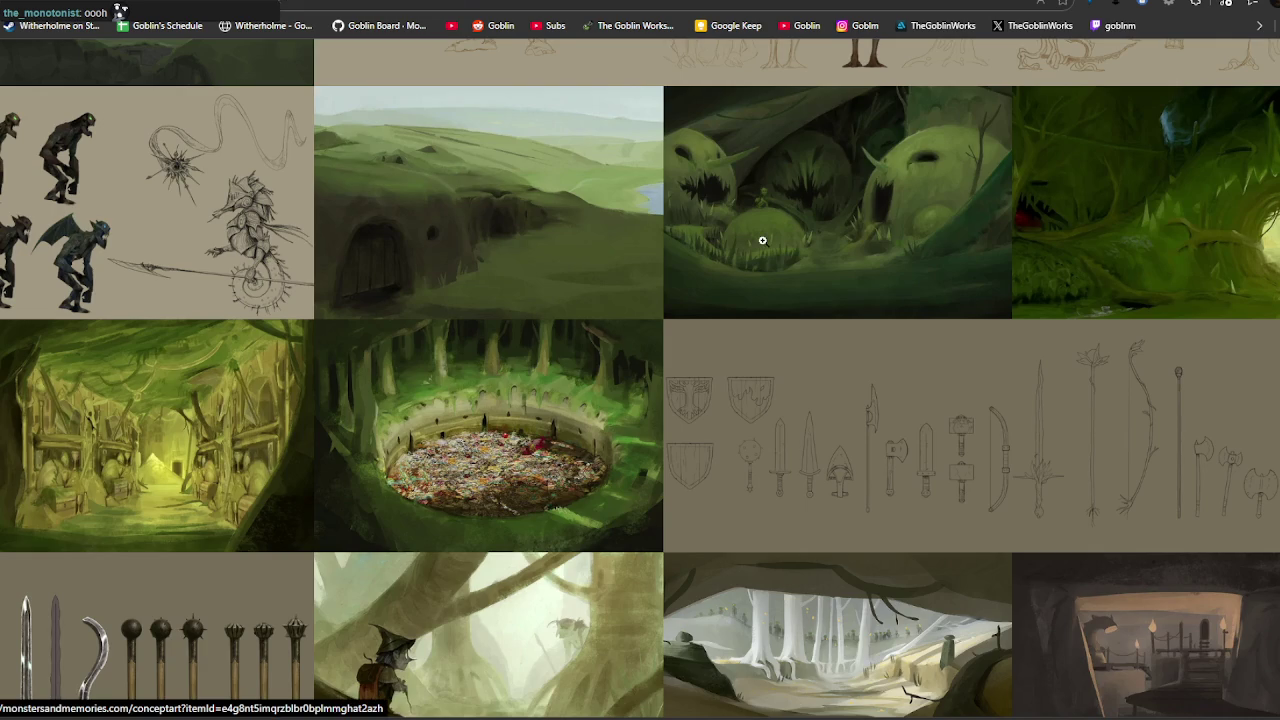
View the giant-faces goblin lair, green tunnel and cave-with-pale-trees paintings.
click(864, 228)
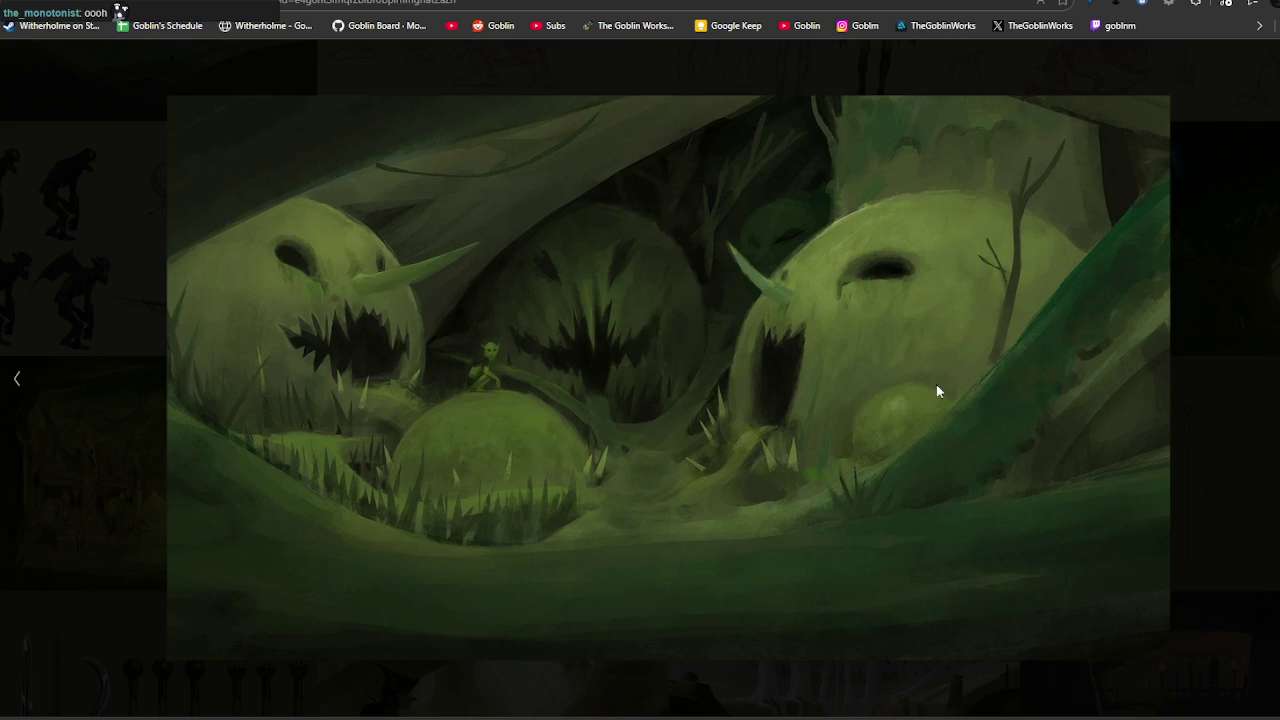
click(1218, 430)
key(Escape)
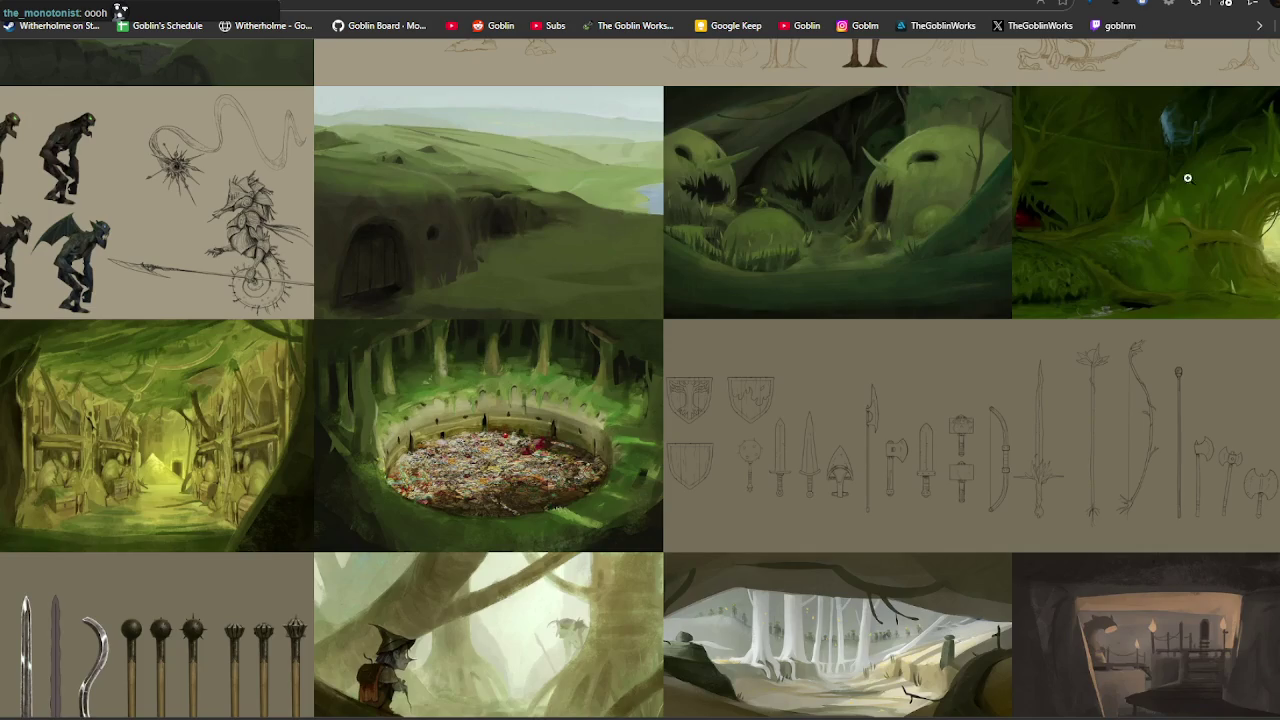
scroll(1117, 244, down, 4)
scroll(1117, 244, down, 1)
scroll(1117, 244, down, 3)
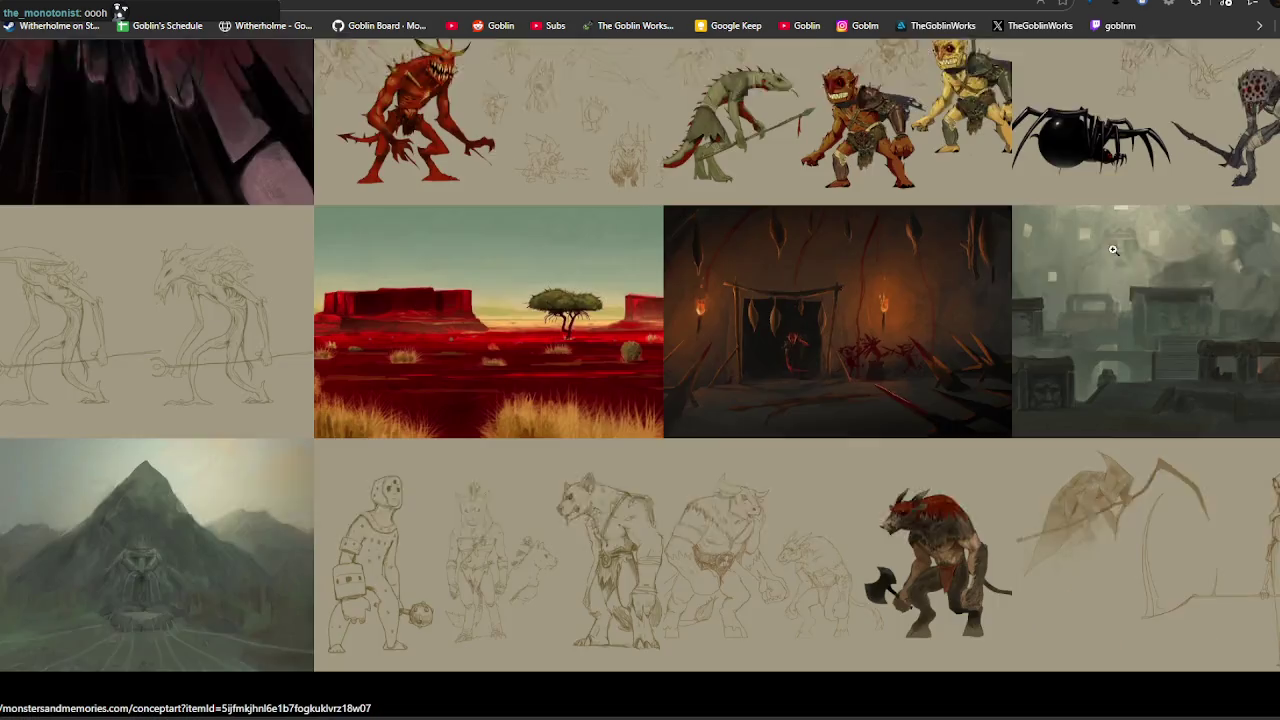
scroll(1117, 244, up, 4)
click(916, 215)
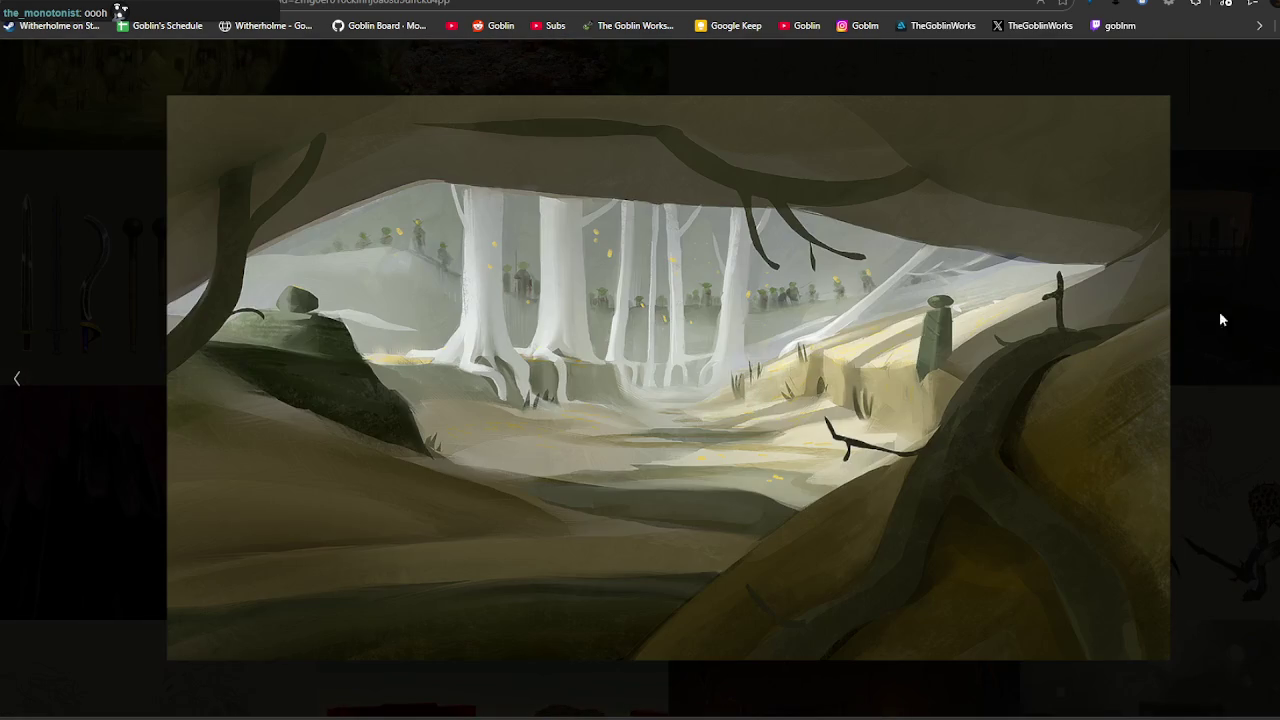
click(1256, 130)
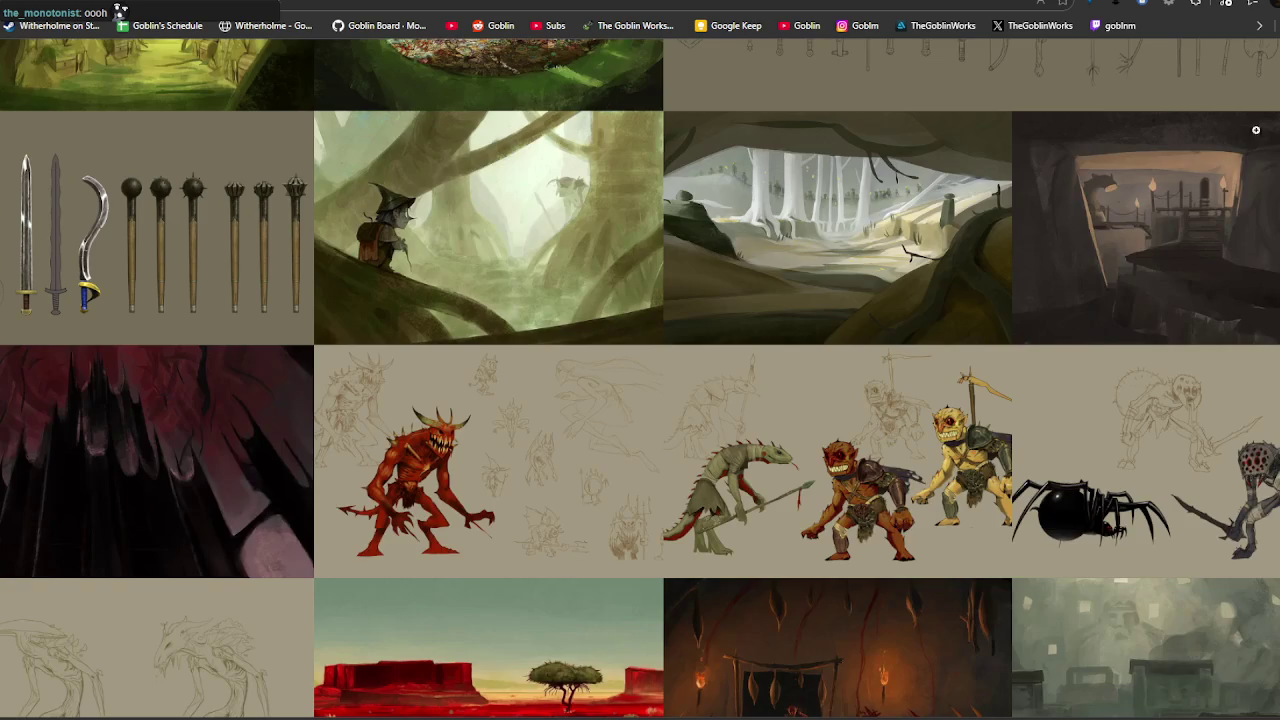
Enlarge the underground city concept painting and step to its neighbour.
scroll(1029, 260, down, 3)
scroll(1019, 307, down, 2)
scroll(1019, 307, down, 2)
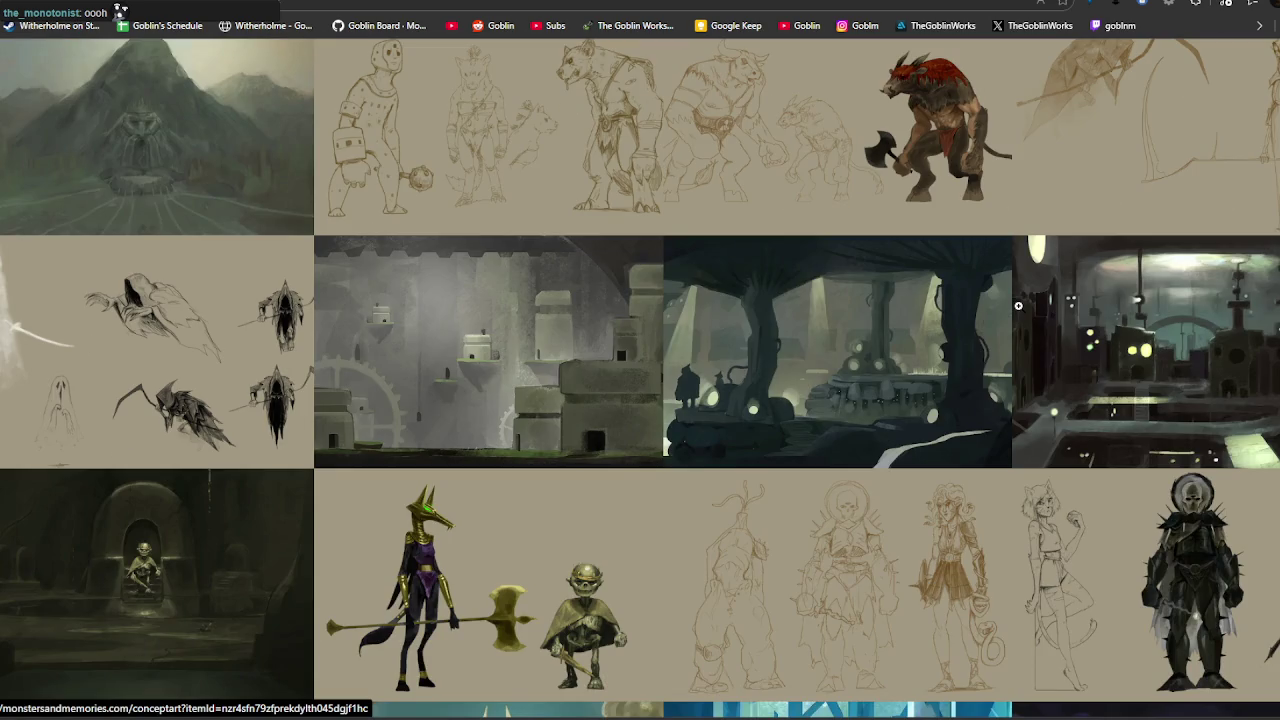
click(1134, 330)
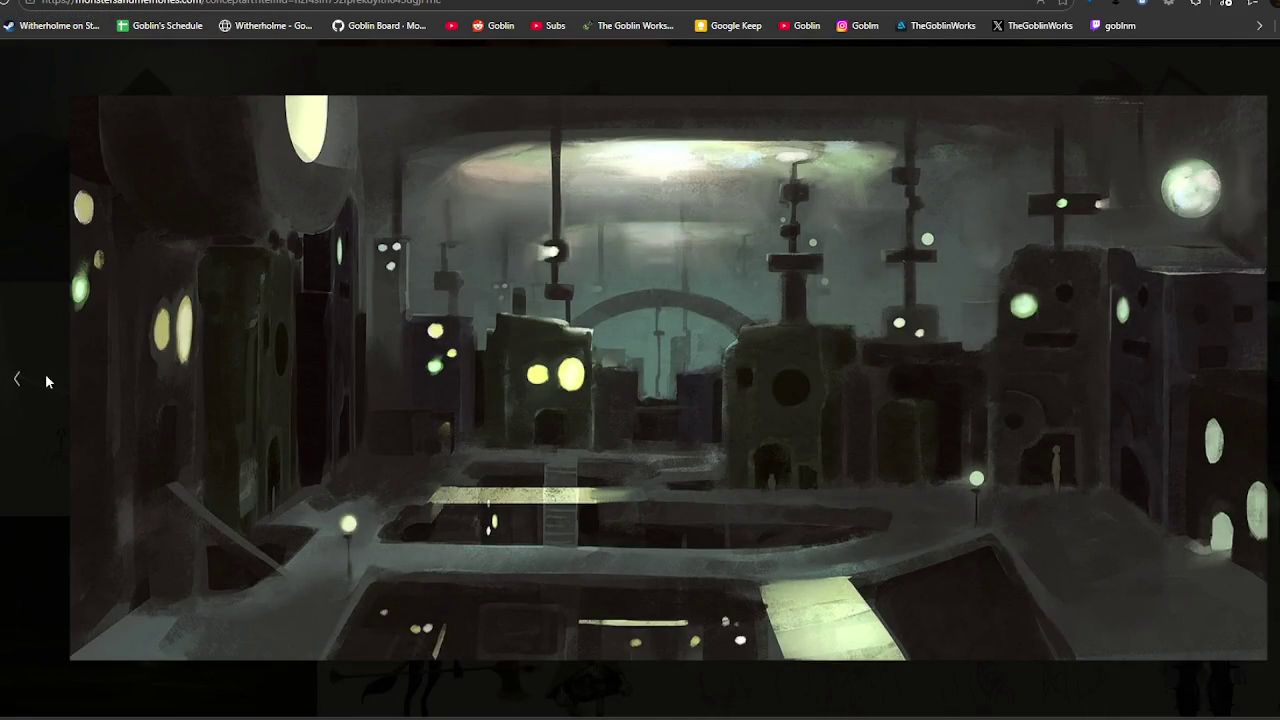
click(17, 382)
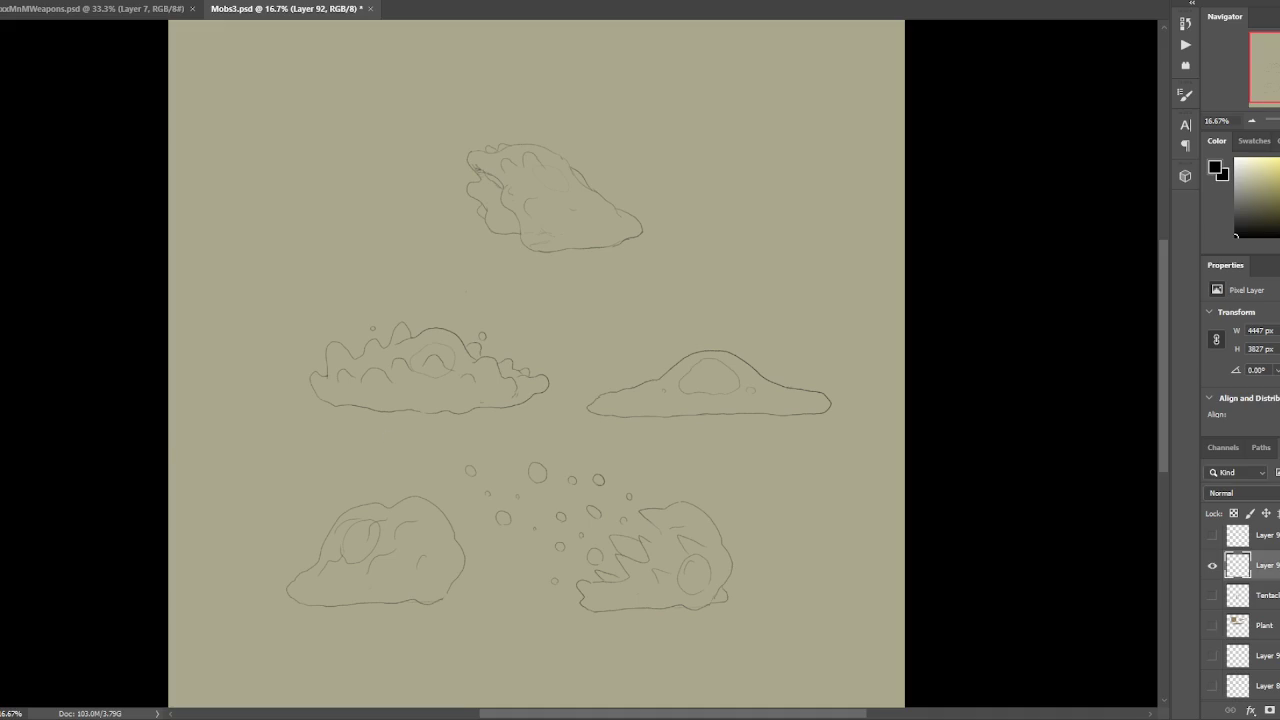
key(alt+f)
click(247, 63)
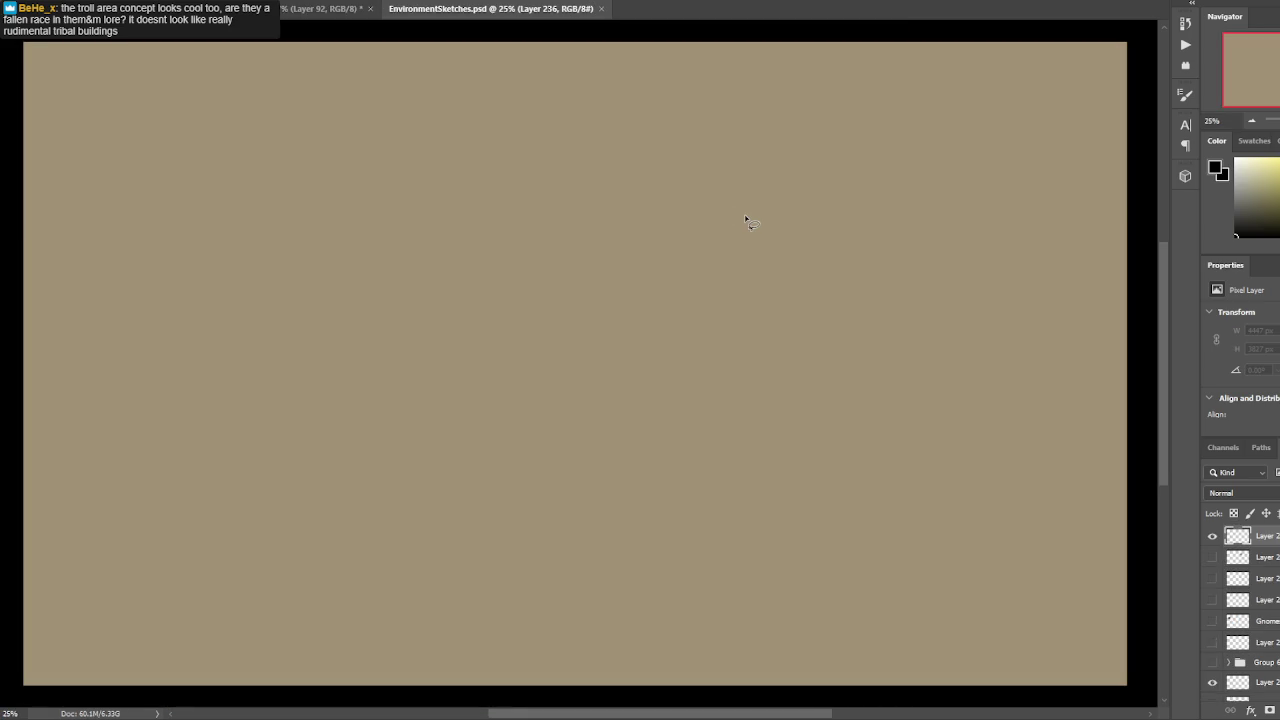
click(1212, 538)
click(1212, 557)
scroll(1204, 598, down, 2)
click(1212, 557)
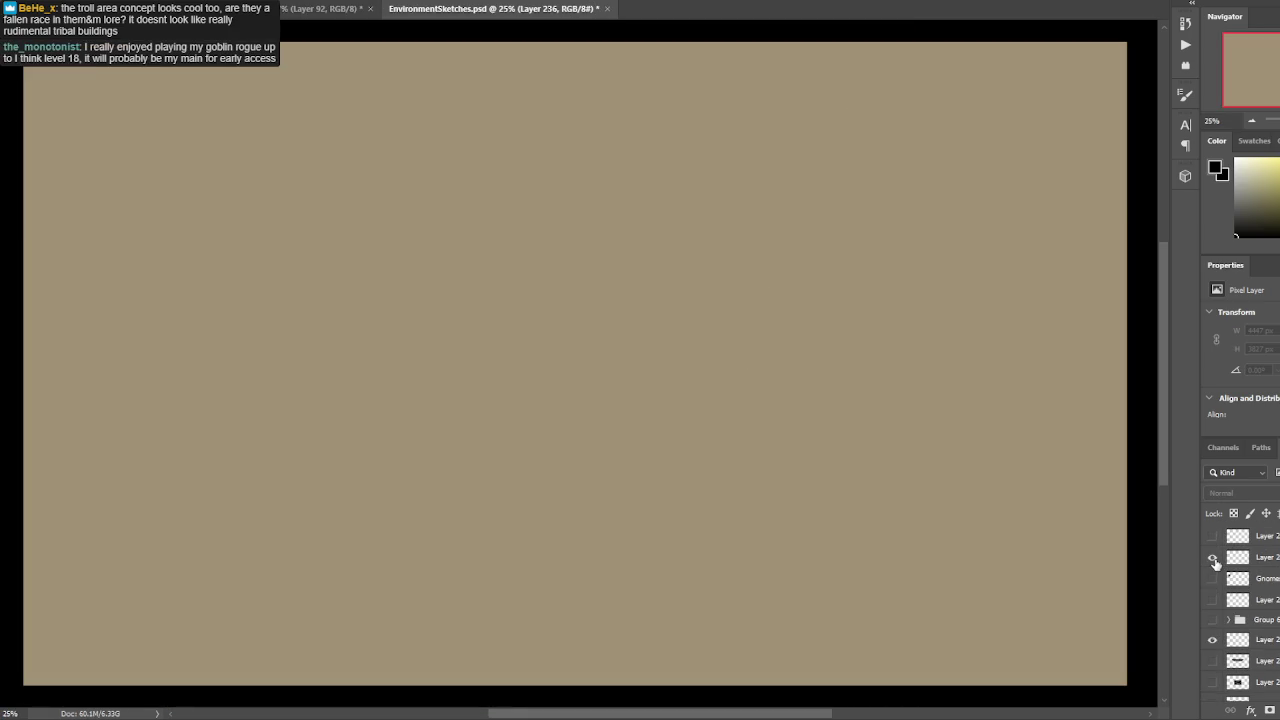
click(1212, 557)
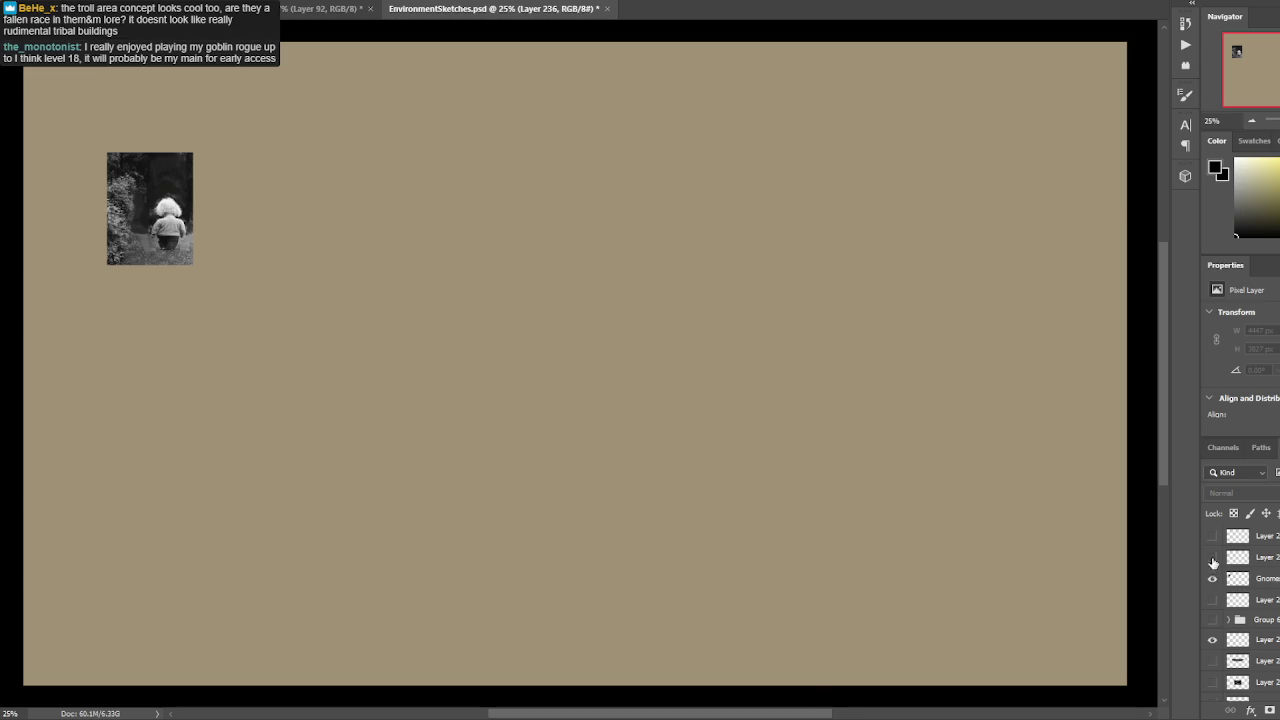
click(1212, 578)
click(1212, 599)
click(1212, 599)
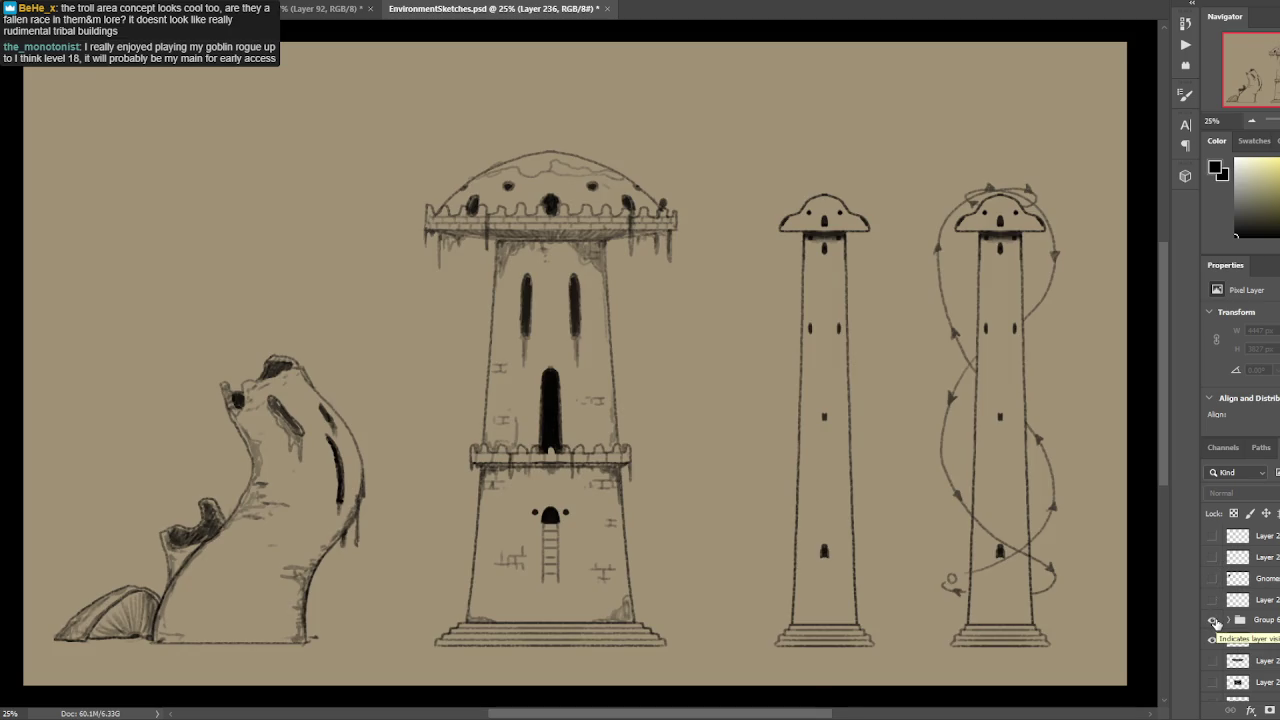
scroll(1214, 622, down, 2)
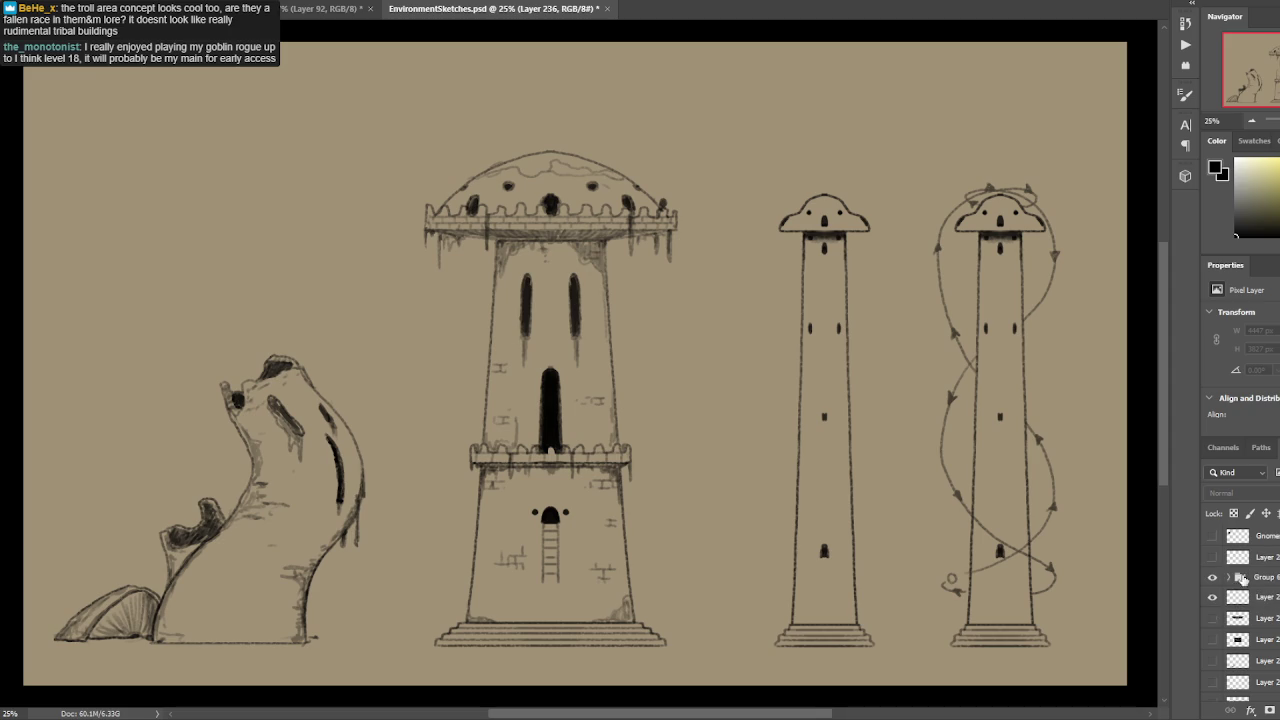
click(1212, 577)
click(1213, 620)
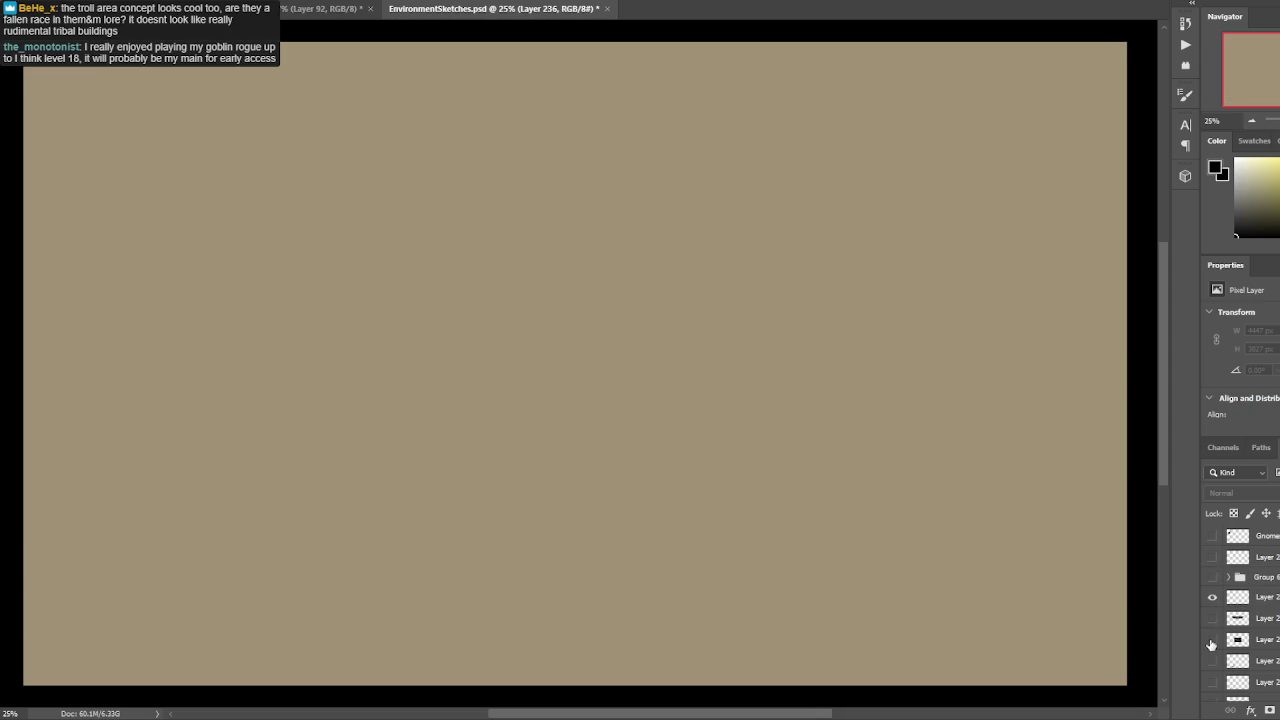
click(1212, 640)
click(1212, 618)
click(1212, 618)
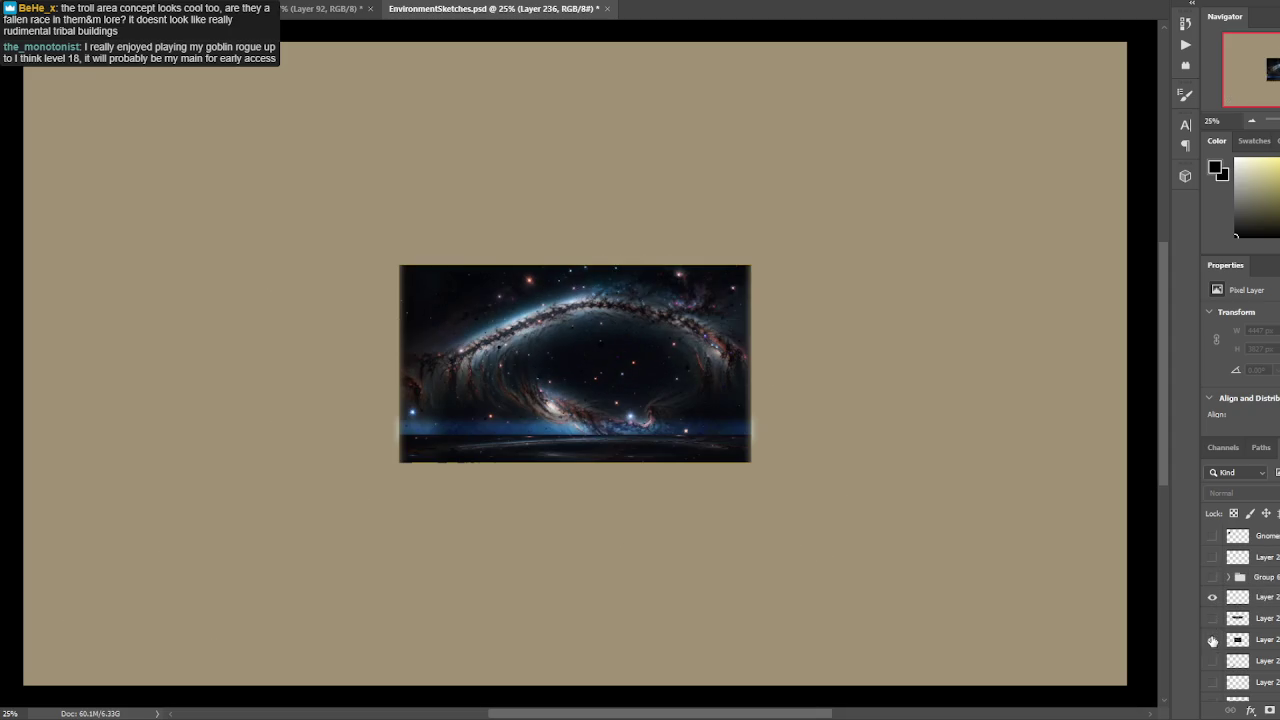
click(1212, 640)
scroll(1215, 630, down, 2)
click(1213, 620)
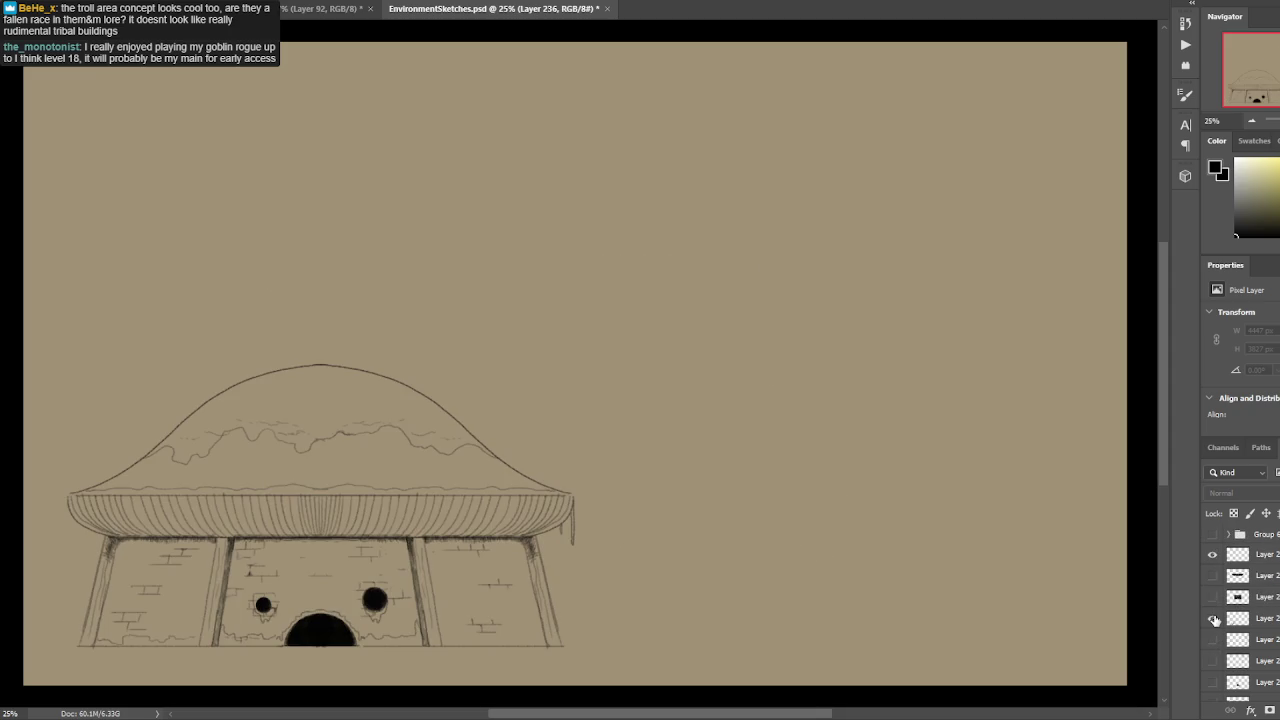
scroll(894, 359, up, 1)
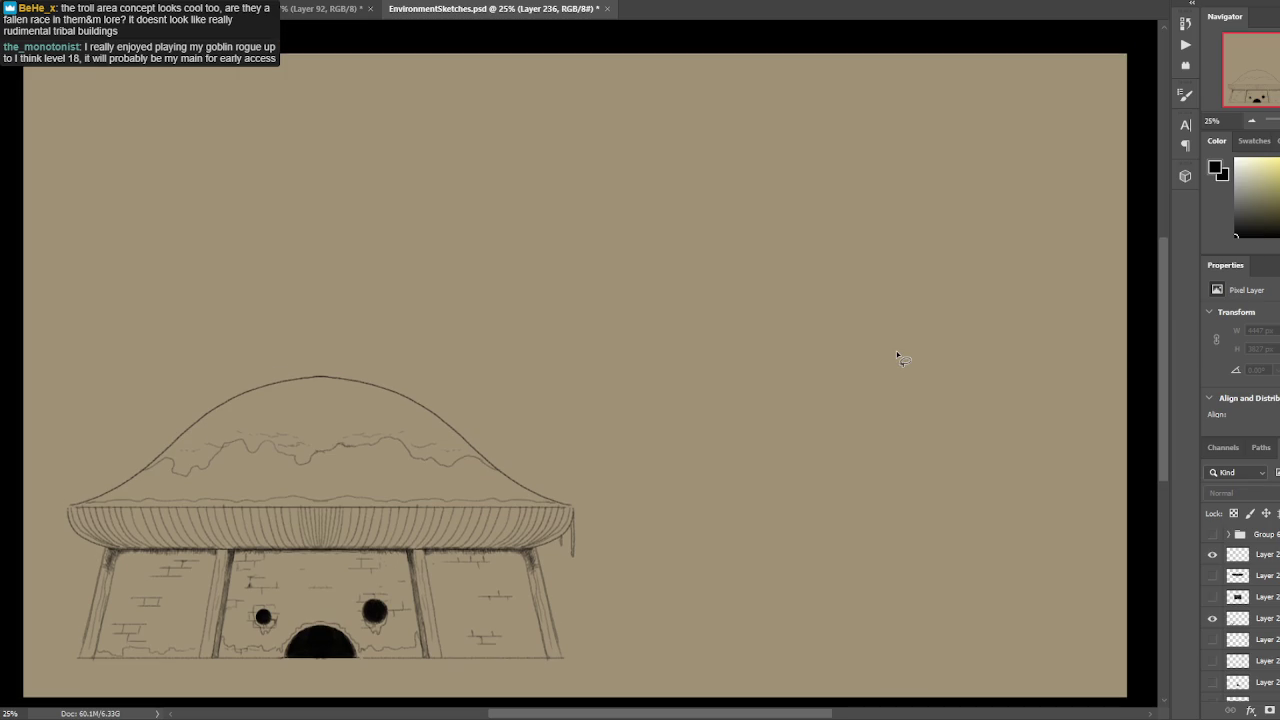
scroll(1212, 560, down, 1)
click(1212, 597)
click(1212, 618)
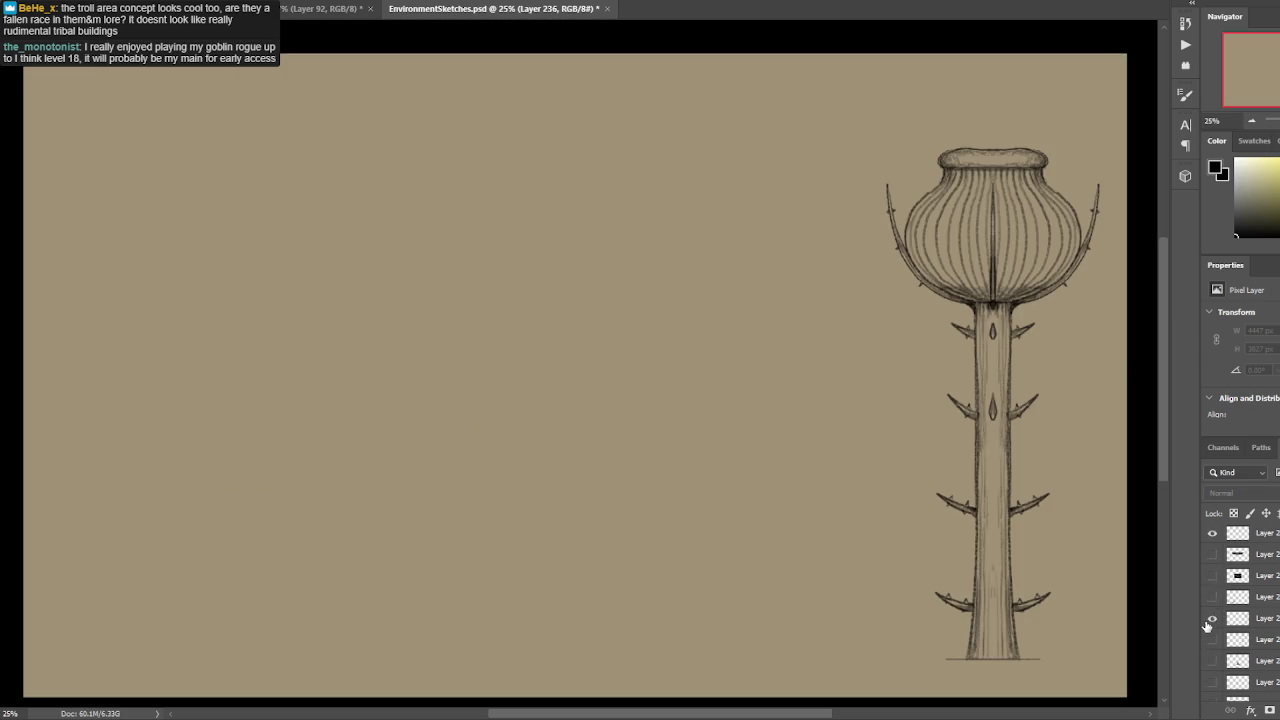
click(1210, 620)
scroll(1220, 625, down, 2)
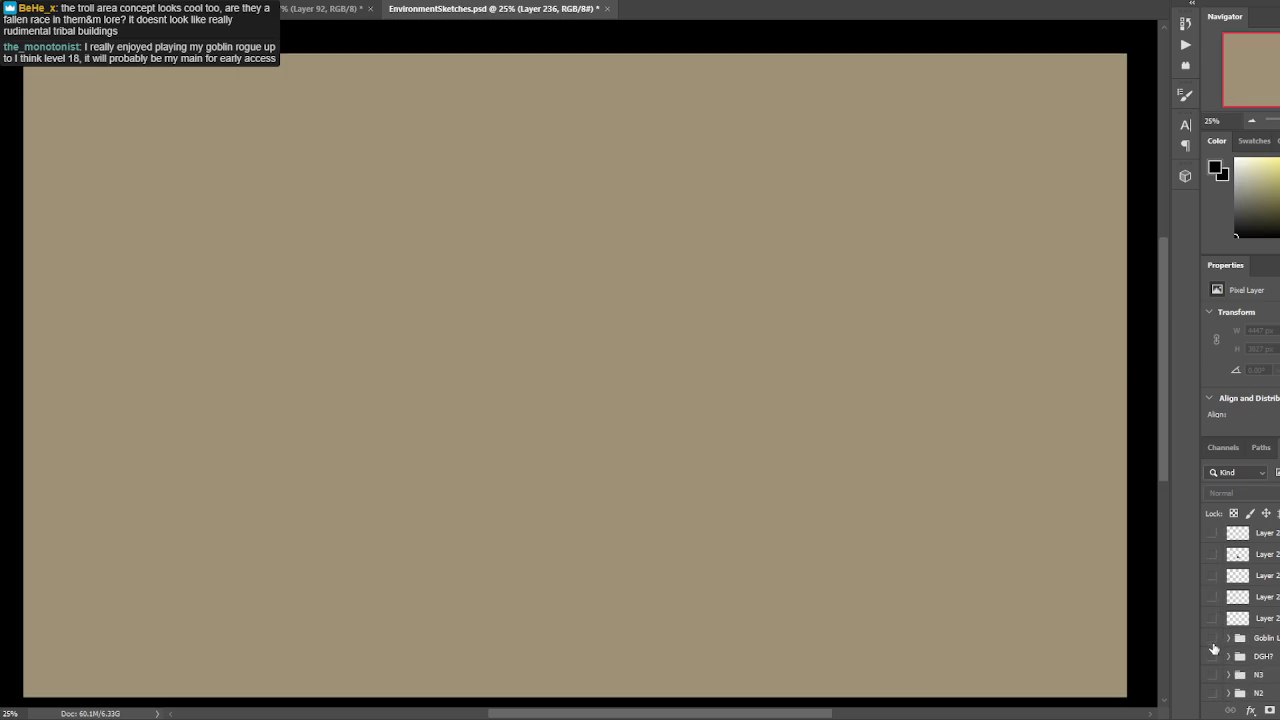
Show the mushroom village painting, loop its glowing cap, then hide it and the house sketches.
click(1213, 656)
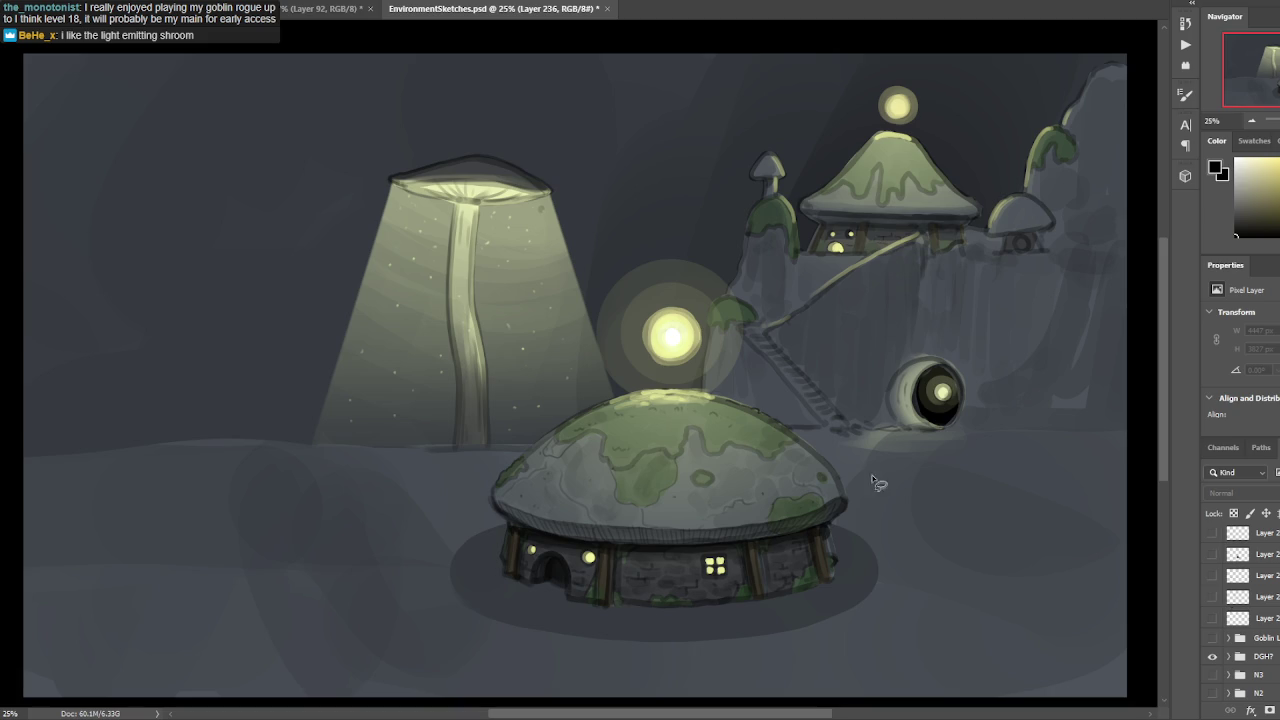
drag(560, 224, 535, 283)
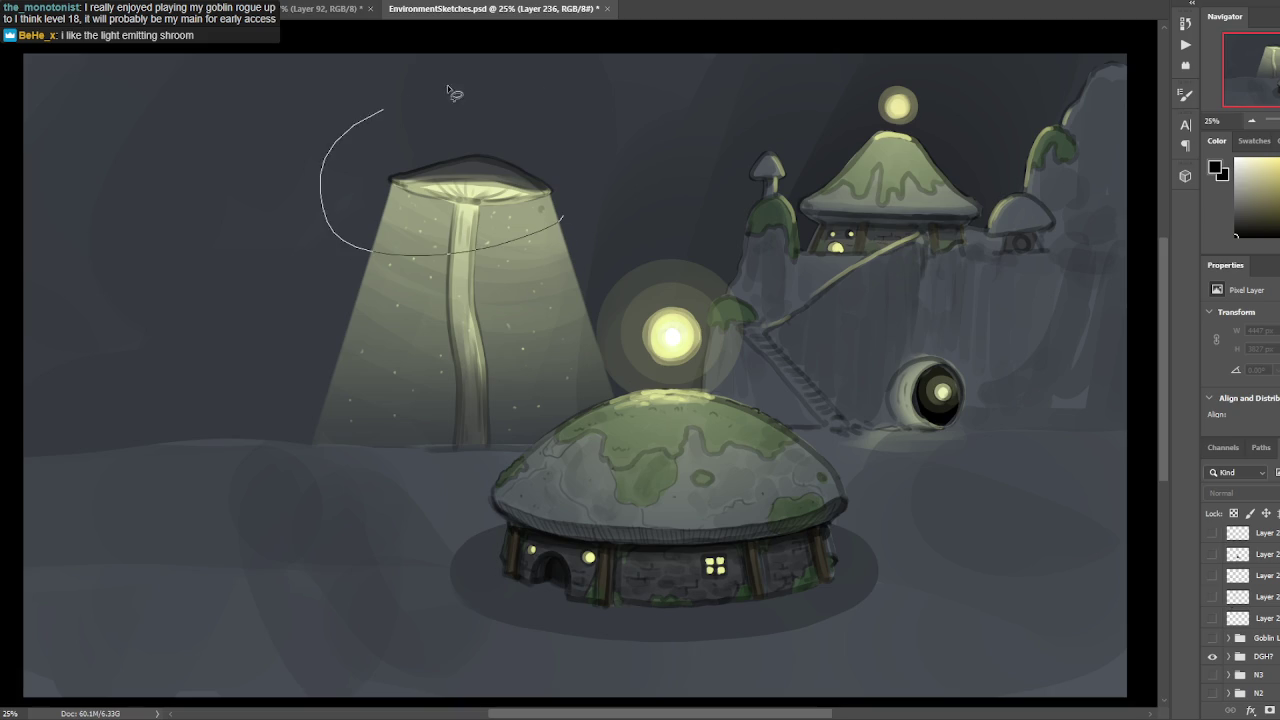
click(1212, 656)
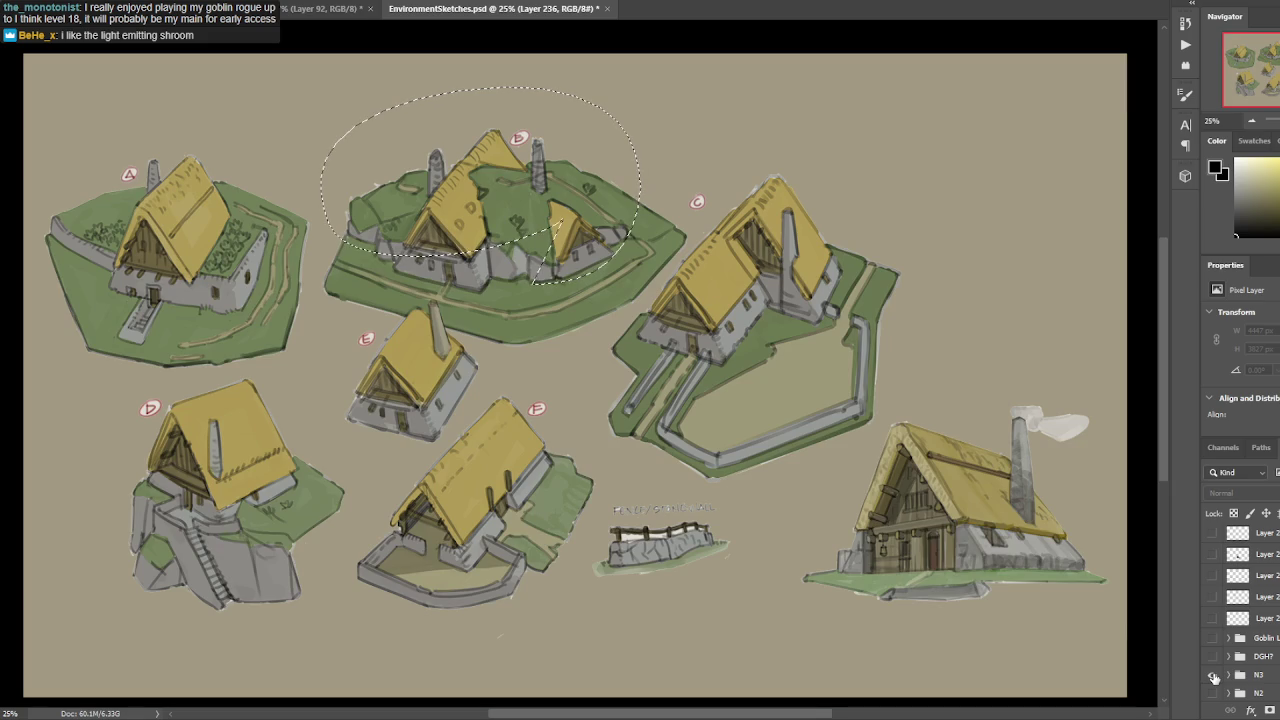
click(1213, 675)
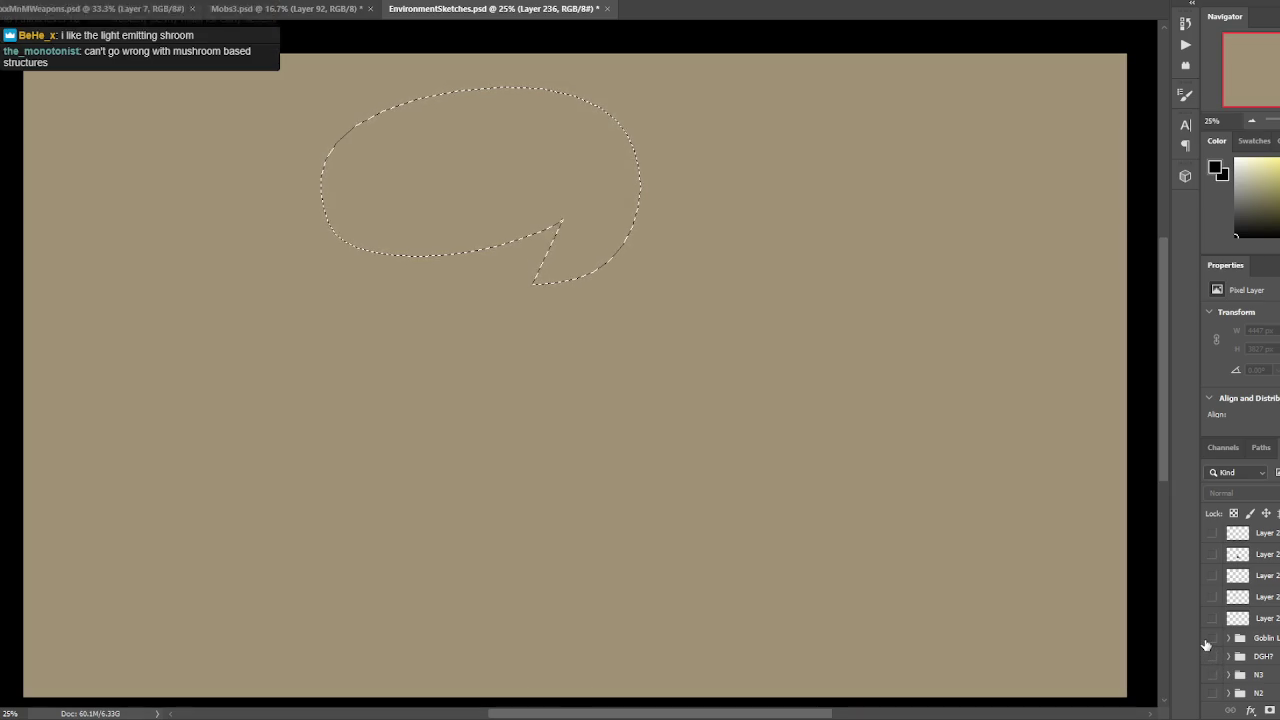
key(ctrl+d)
Toggle the Goblin dungeon grid, labelled ring sketch and box sketches to compare them.
click(1212, 638)
click(1212, 640)
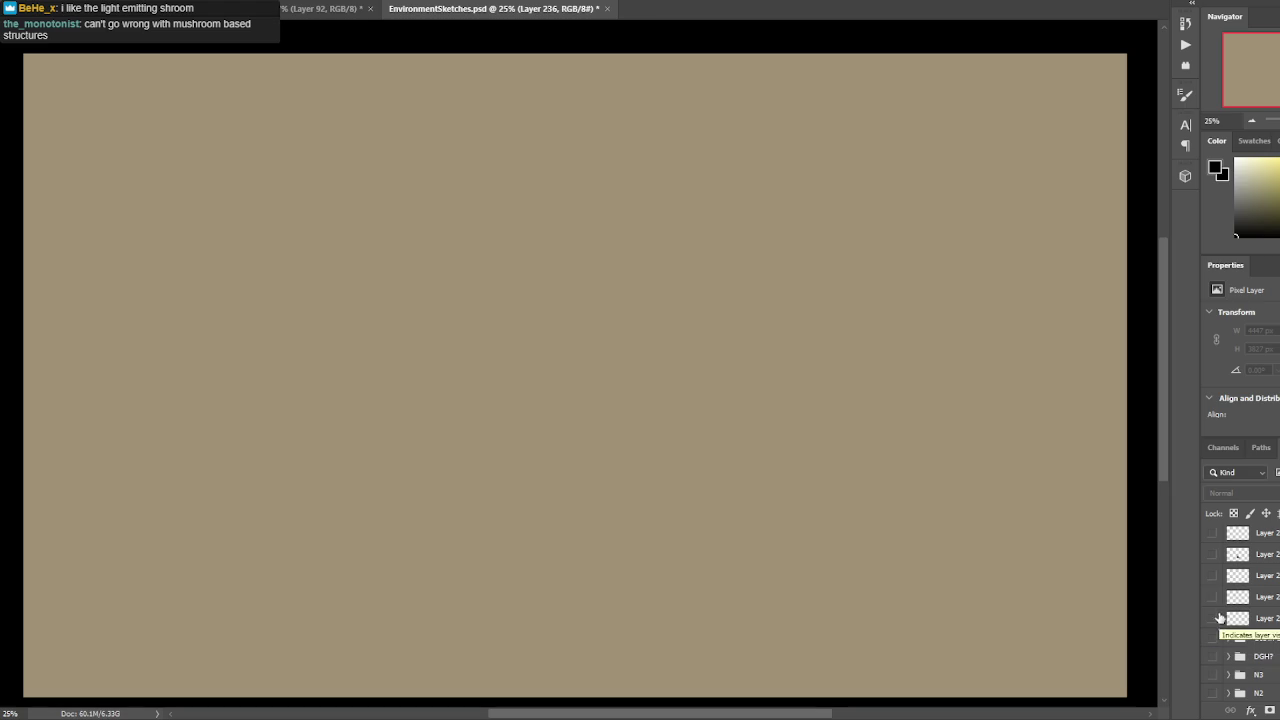
click(1212, 597)
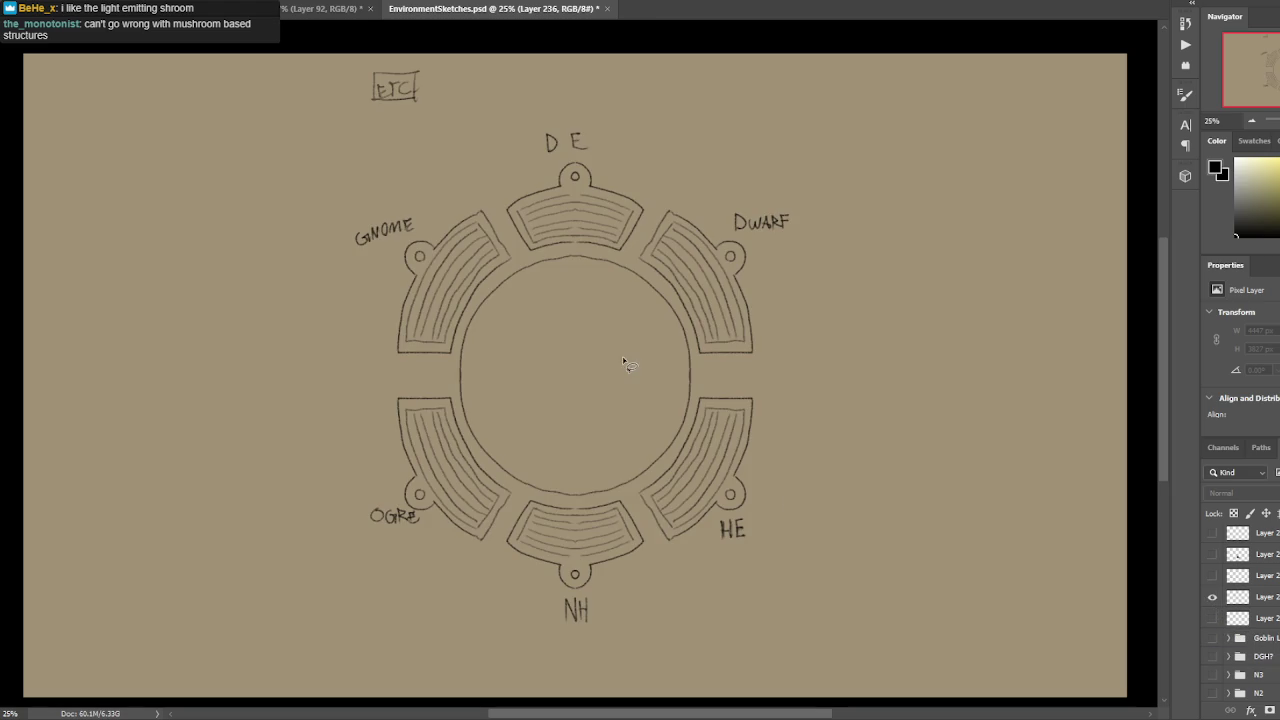
click(1212, 575)
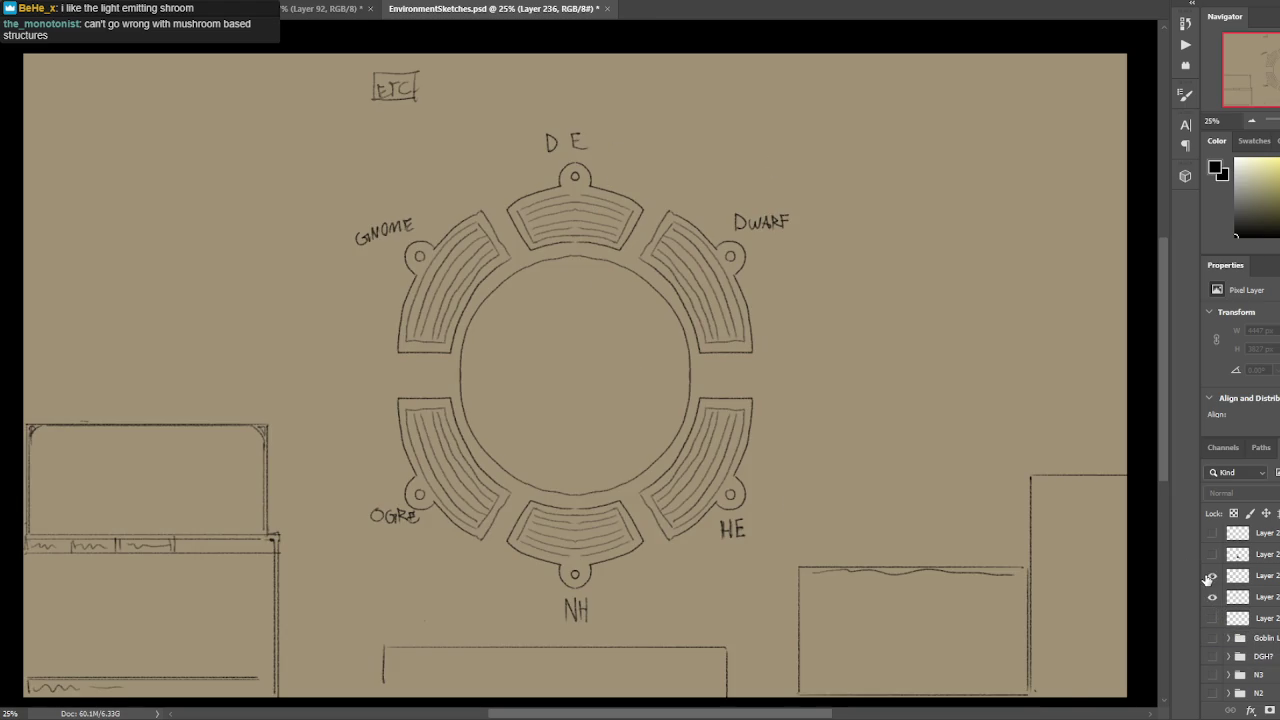
click(1212, 575)
click(1212, 575)
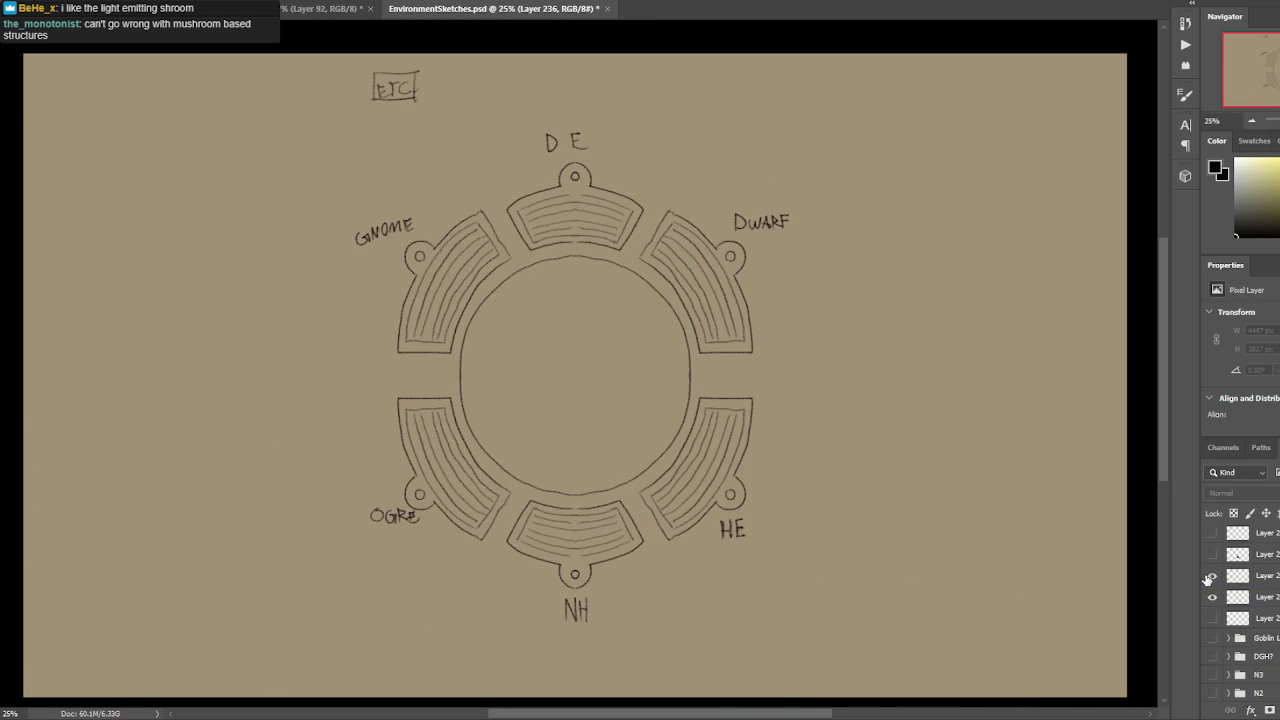
click(1209, 577)
Lasso around the OGRE area and the DWARF, D E and GNOME ring labels.
mouse_move(477, 472)
mouse_down()
mouse_move(550, 423)
mouse_move(520, 362)
mouse_up()
key(ctrl+d)
mouse_move(683, 221)
mouse_down()
mouse_move(810, 278)
mouse_move(679, 233)
mouse_up()
mouse_move(480, 208)
mouse_down()
mouse_move(612, 228)
mouse_move(571, 200)
mouse_up()
key(ctrl+d)
mouse_move(601, 133)
mouse_down()
mouse_move(569, 199)
mouse_move(650, 160)
mouse_up()
mouse_move(424, 160)
mouse_down()
mouse_move(461, 217)
mouse_move(378, 186)
mouse_up()
key(ctrl+d)
Hide the ring sketch, save EnvironmentSketches.psd and switch to Mobs3.psd.
drag(799, 252, 808, 243)
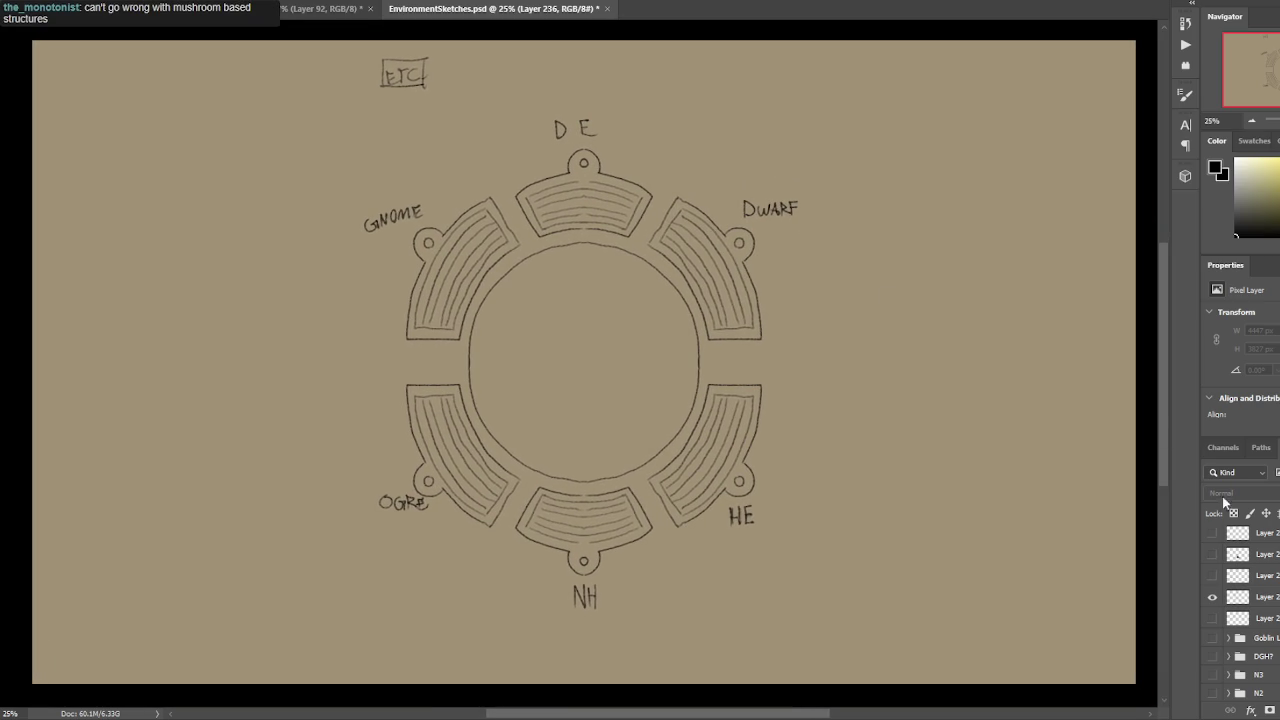
click(1212, 598)
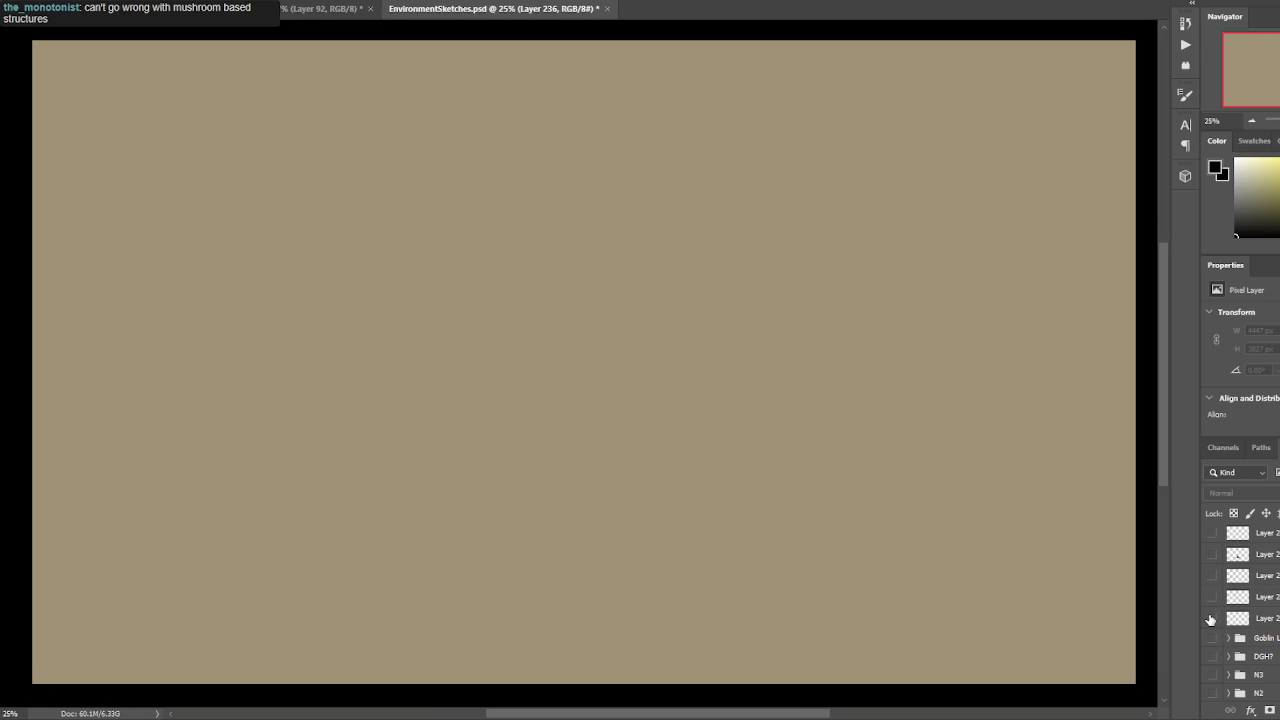
key(ctrl+s)
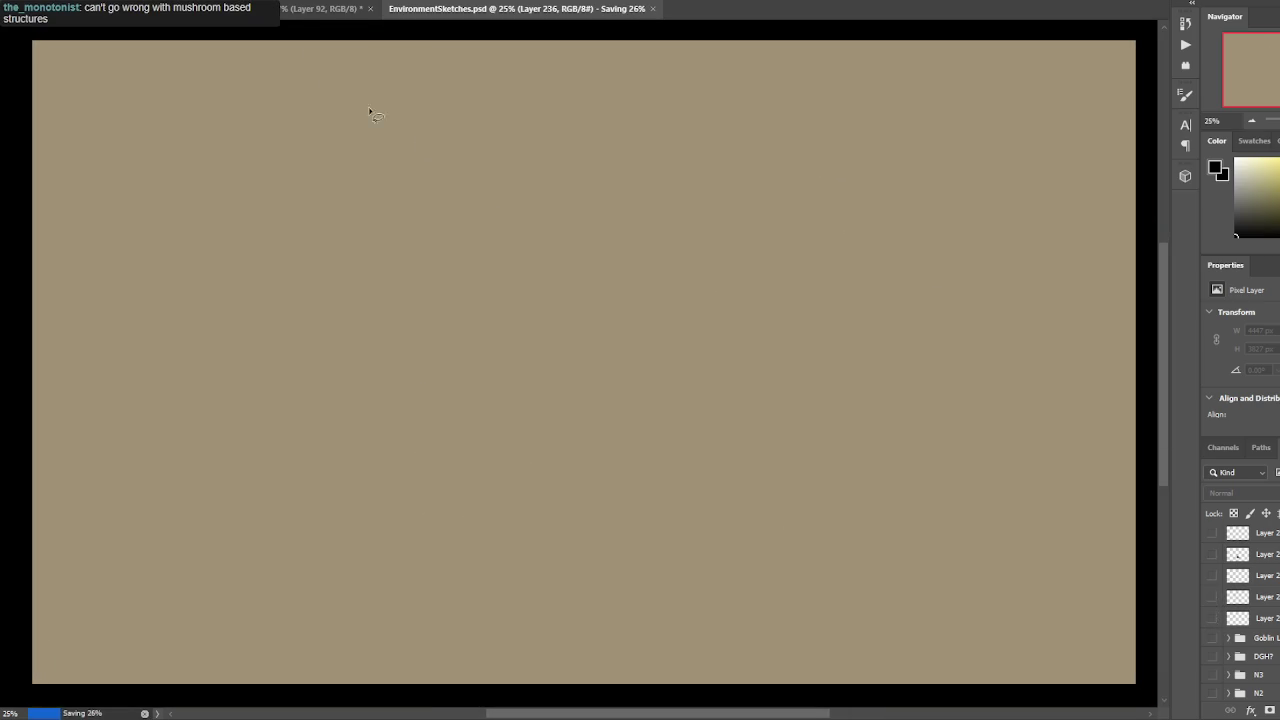
key(ctrl+Tab)
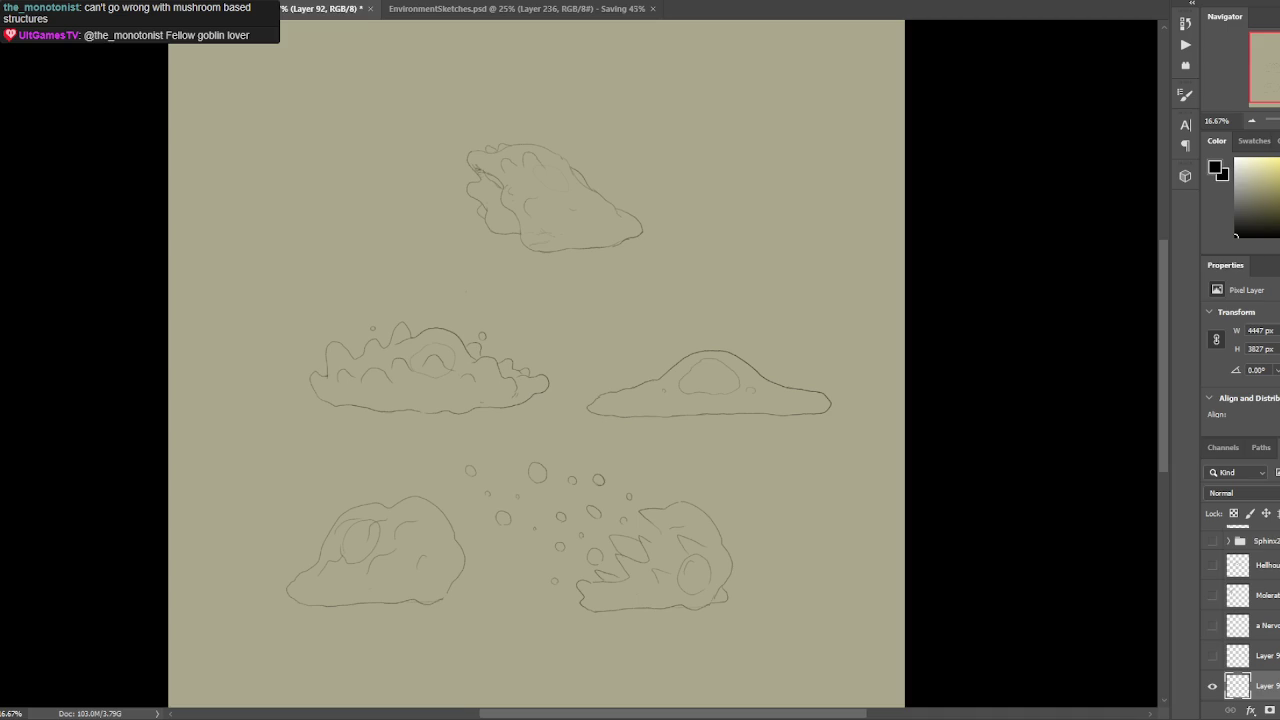
Pan and zoom over the rock-creature sketches, then move to the mushroom-cavern painting in Chrome.
drag(666, 306, 662, 240)
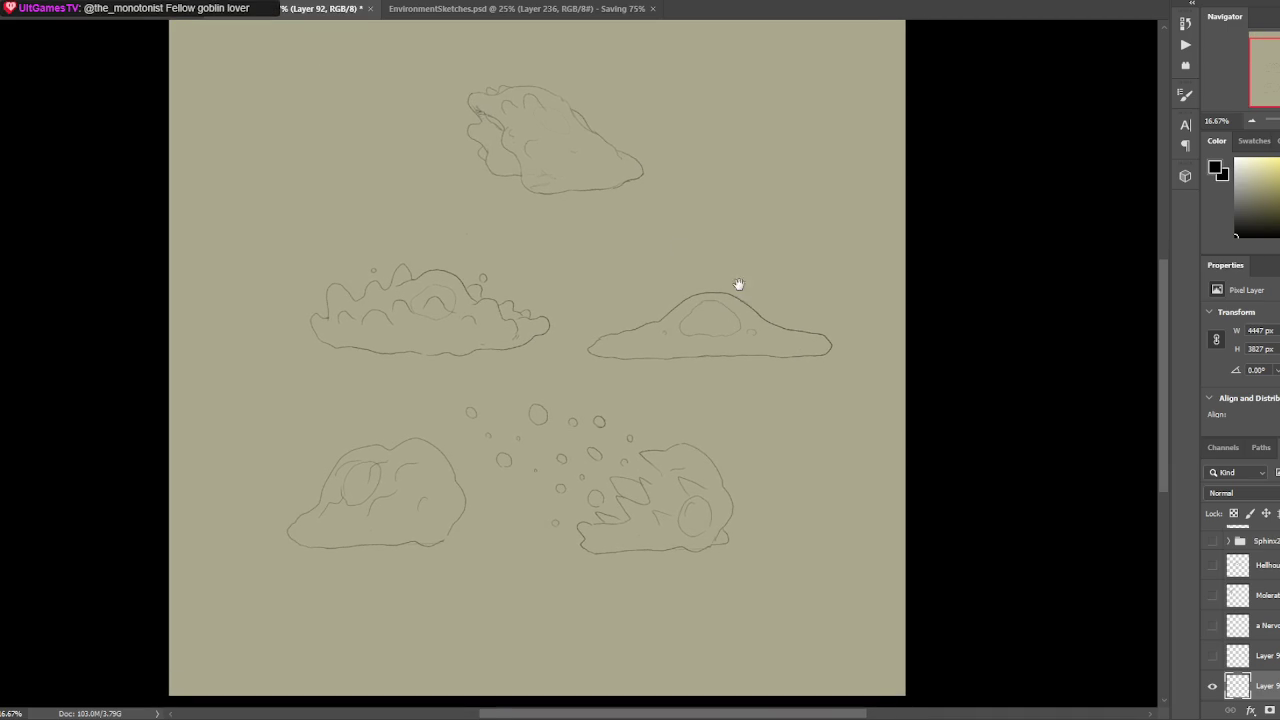
scroll(780, 285, up, 1)
scroll(805, 285, down, 1)
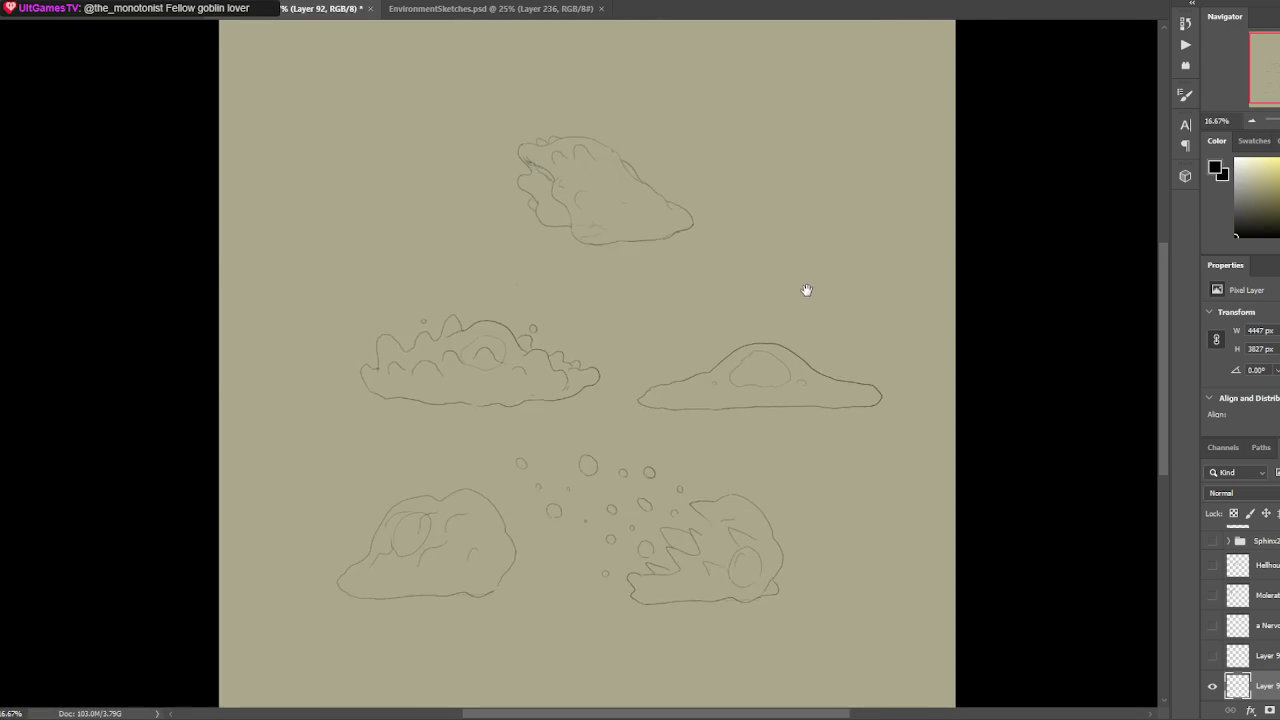
scroll(803, 285, up, 1)
scroll(805, 278, down, 1)
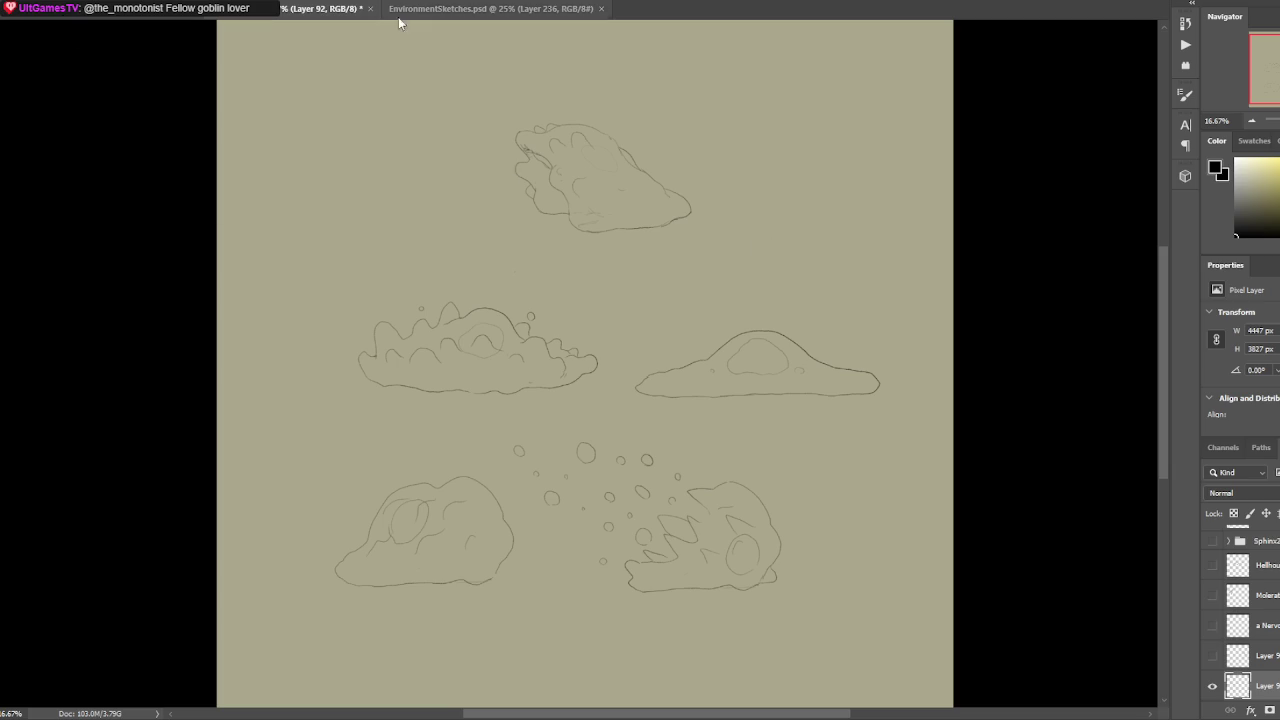
key(alt+Tab)
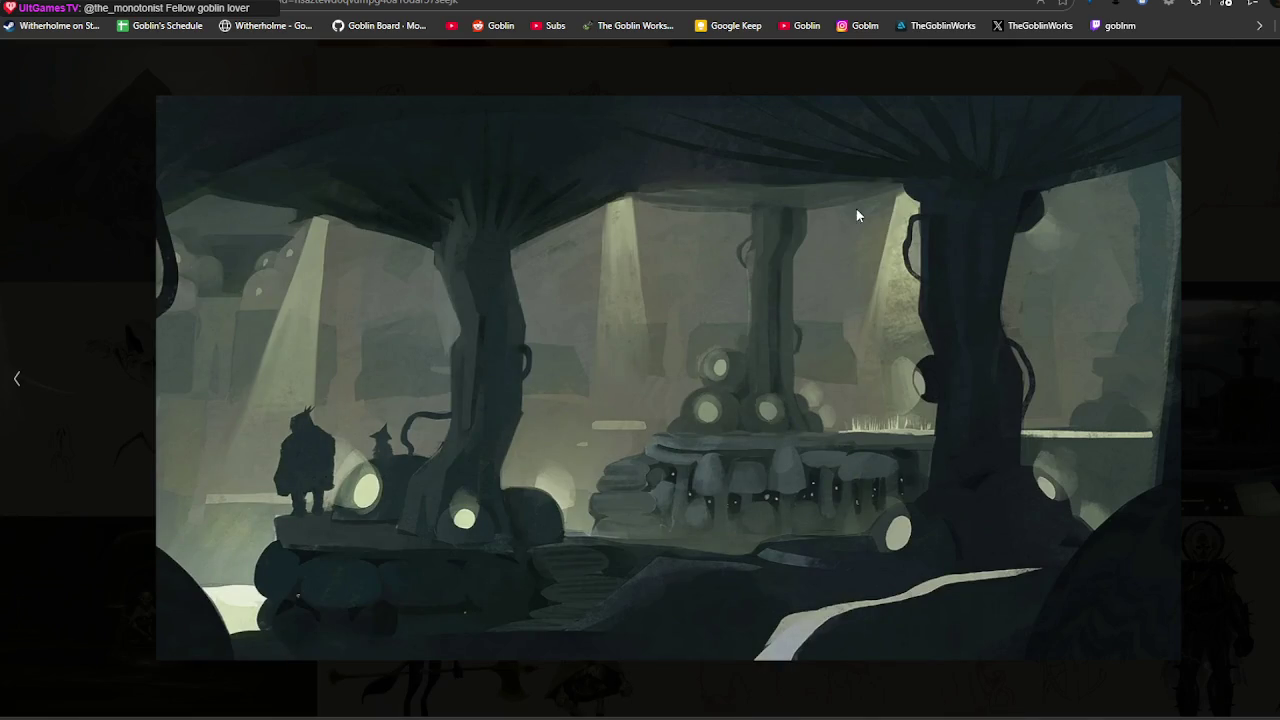
Close the concept-image viewer and browse down through the gallery thumbnails.
key(Left)
key(Escape)
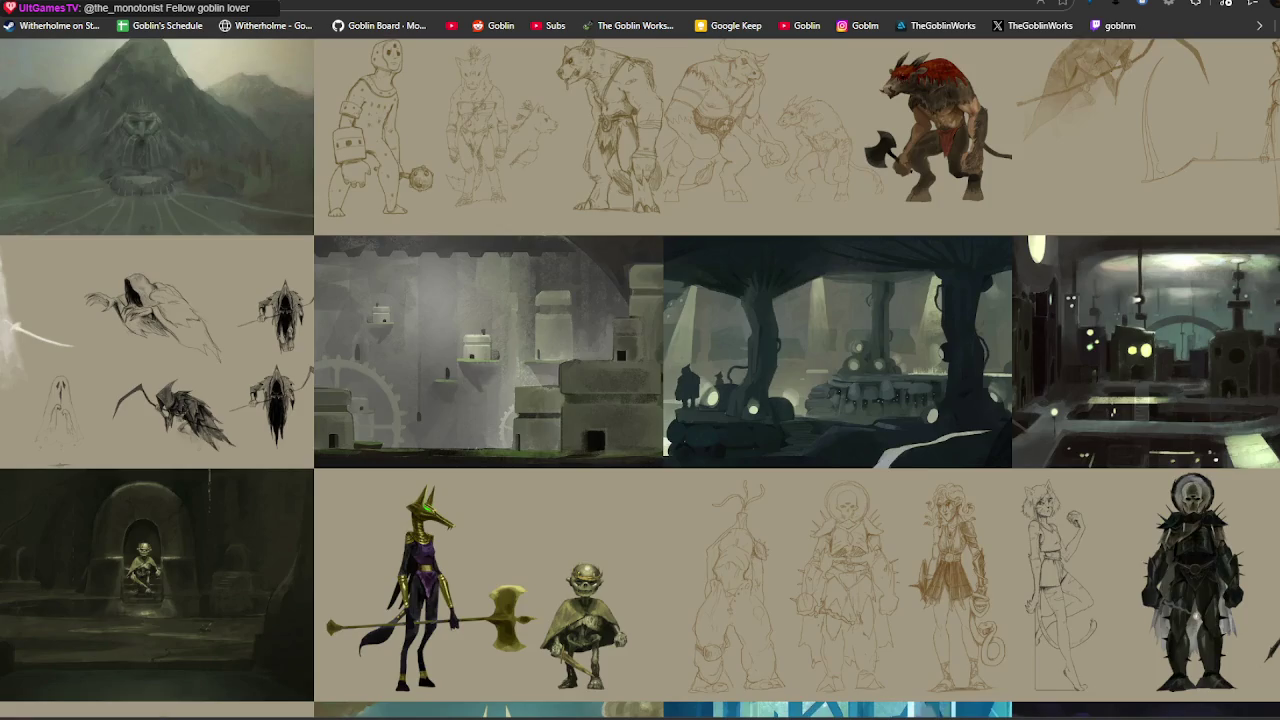
scroll(1040, 150, down, 3)
scroll(1014, 186, down, 3)
scroll(990, 200, down, 3)
scroll(972, 212, down, 3)
scroll(972, 212, down, 3)
scroll(972, 212, down, 3)
scroll(972, 212, down, 4)
scroll(973, 212, down, 2)
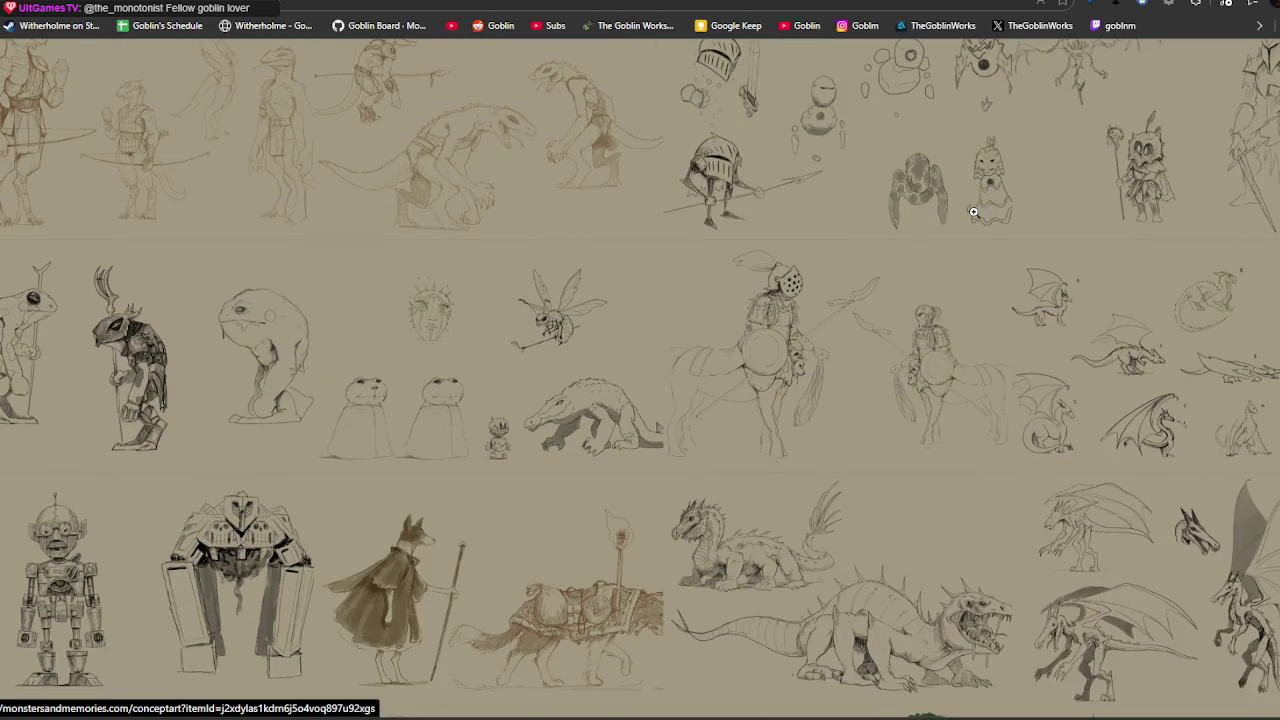
scroll(973, 212, down, 4)
scroll(973, 212, down, 3)
scroll(973, 212, down, 4)
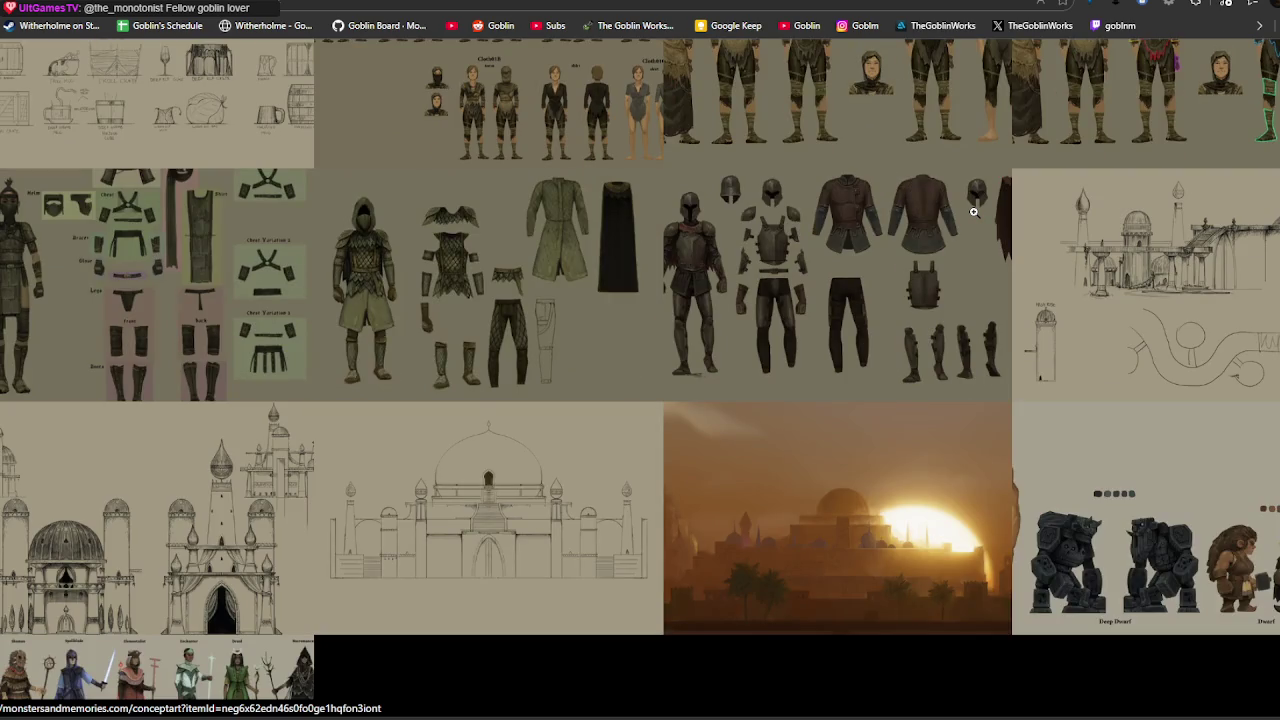
scroll(973, 212, up, 3)
scroll(973, 212, up, 3)
scroll(973, 212, up, 3)
scroll(973, 212, up, 3)
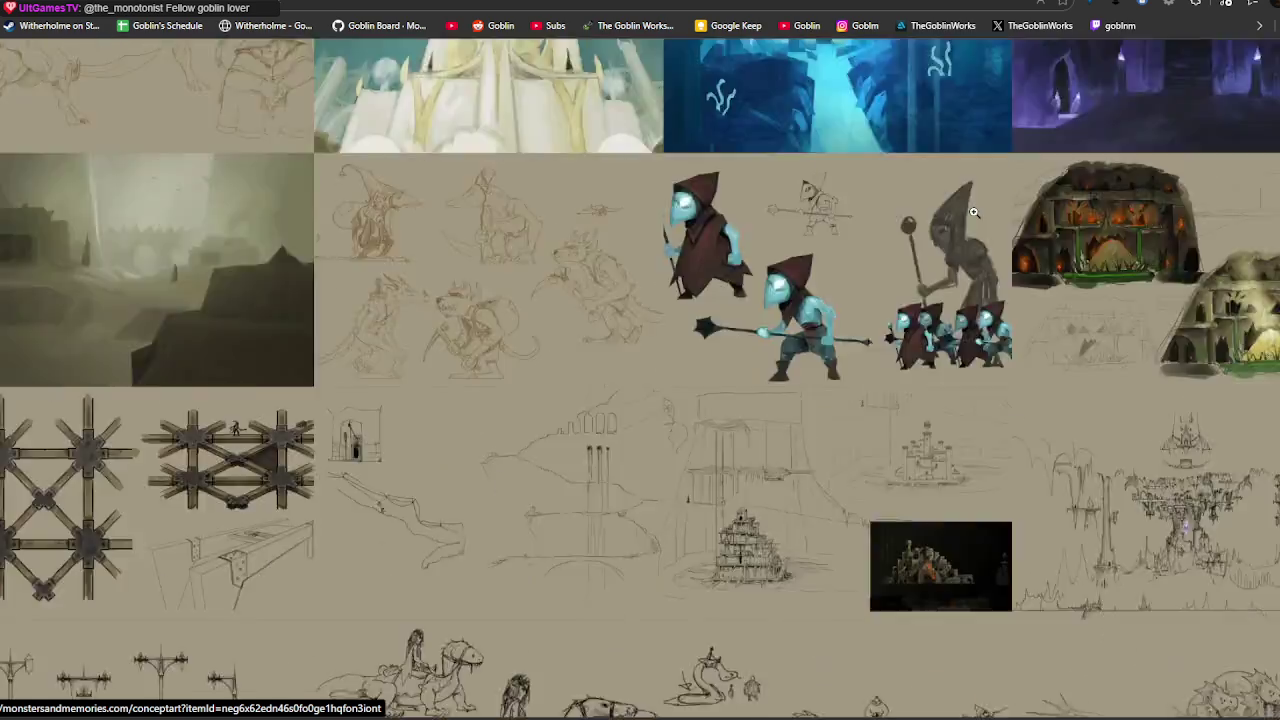
scroll(973, 212, up, 5)
scroll(973, 212, up, 3)
scroll(973, 240, down, 8)
scroll(972, 270, down, 4)
scroll(972, 270, up, 5)
scroll(1000, 280, down, 8)
scroll(1050, 295, down, 1)
scroll(1090, 306, up, 1)
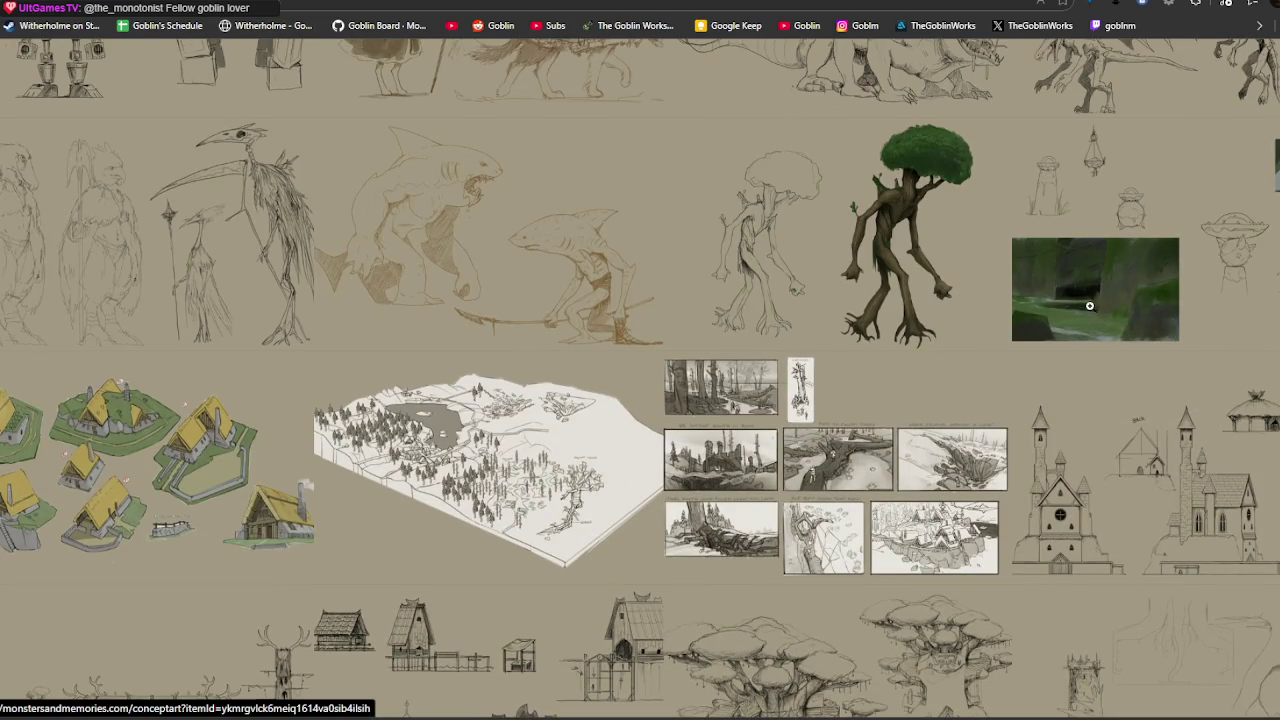
Enlarge the mossy cave sketch sheet, view the treant sketch, then return to the gallery.
click(1090, 306)
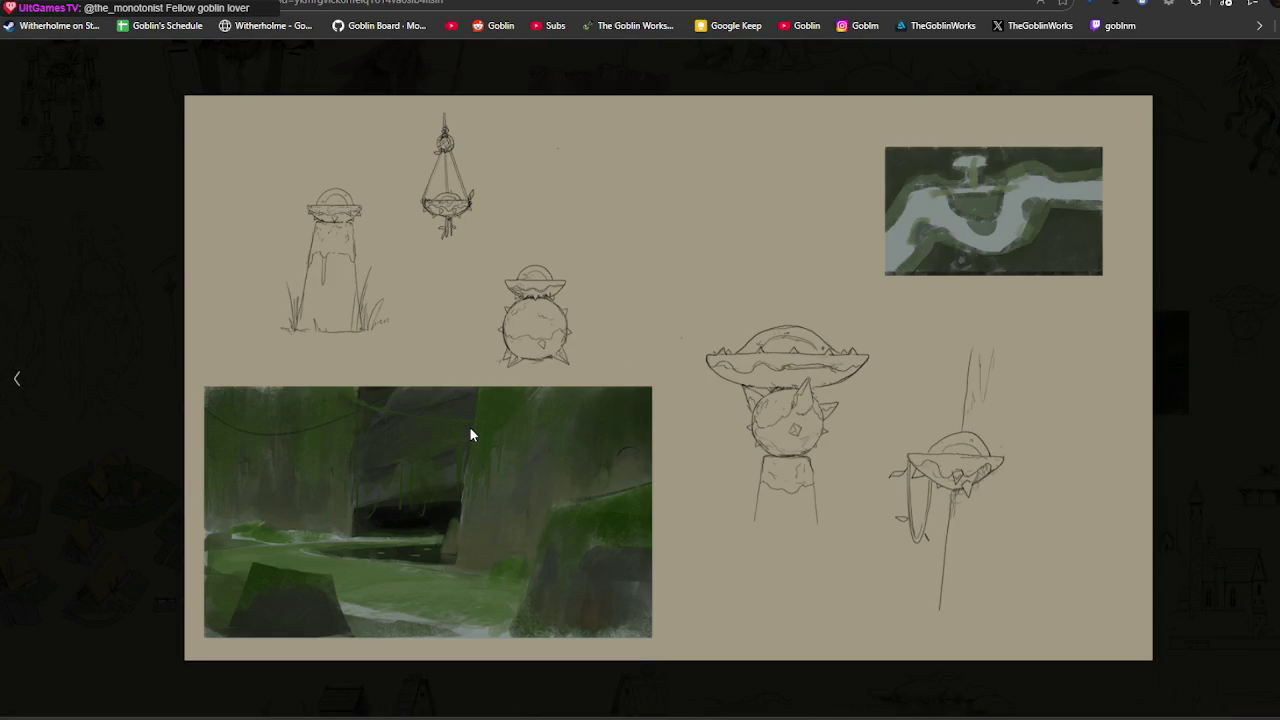
key(Left)
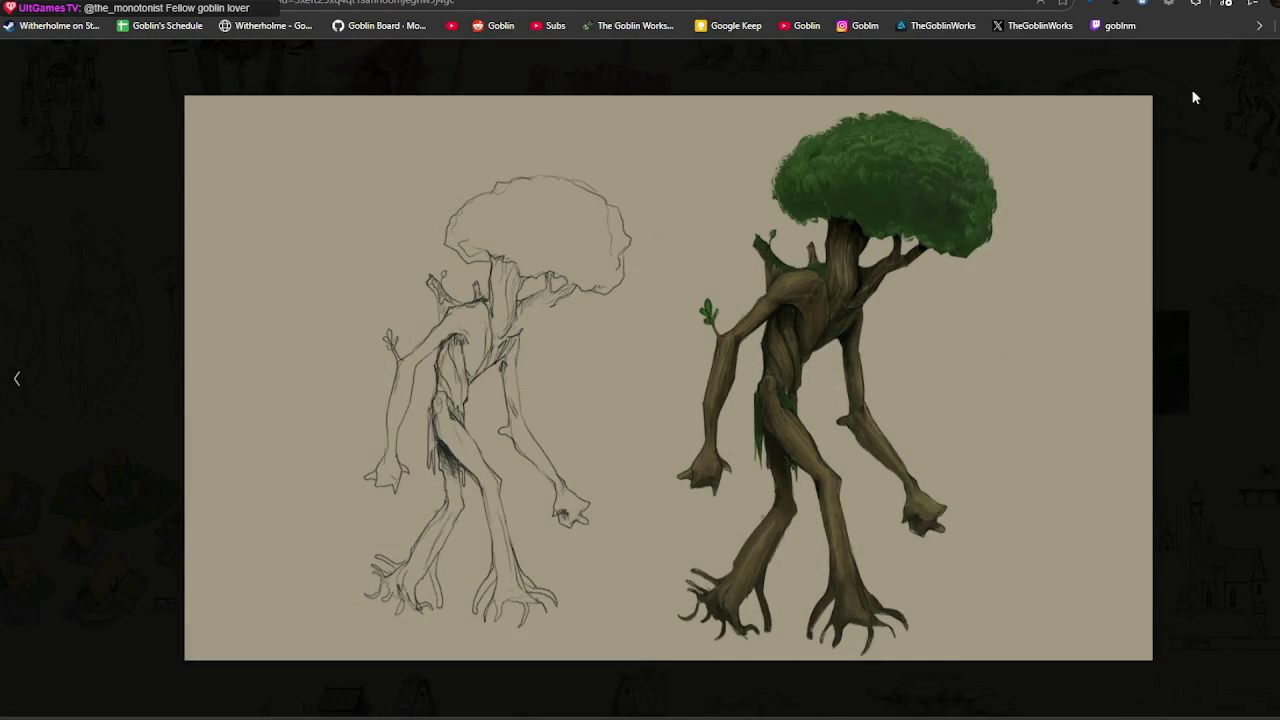
key(Escape)
Scroll back up the gallery and enlarge the forest painting with the seated goblin.
scroll(1013, 199, down, 3)
scroll(1013, 199, down, 3)
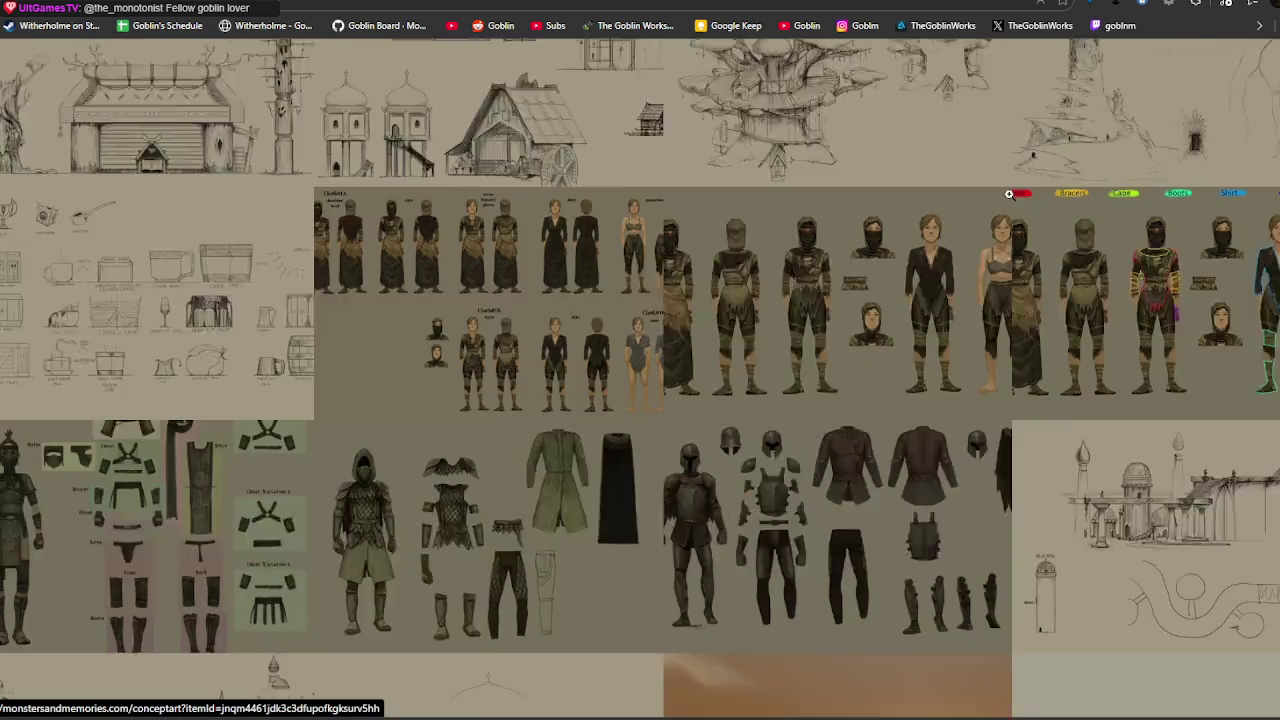
scroll(1013, 199, down, 3)
scroll(1013, 199, up, 4)
scroll(1014, 204, up, 5)
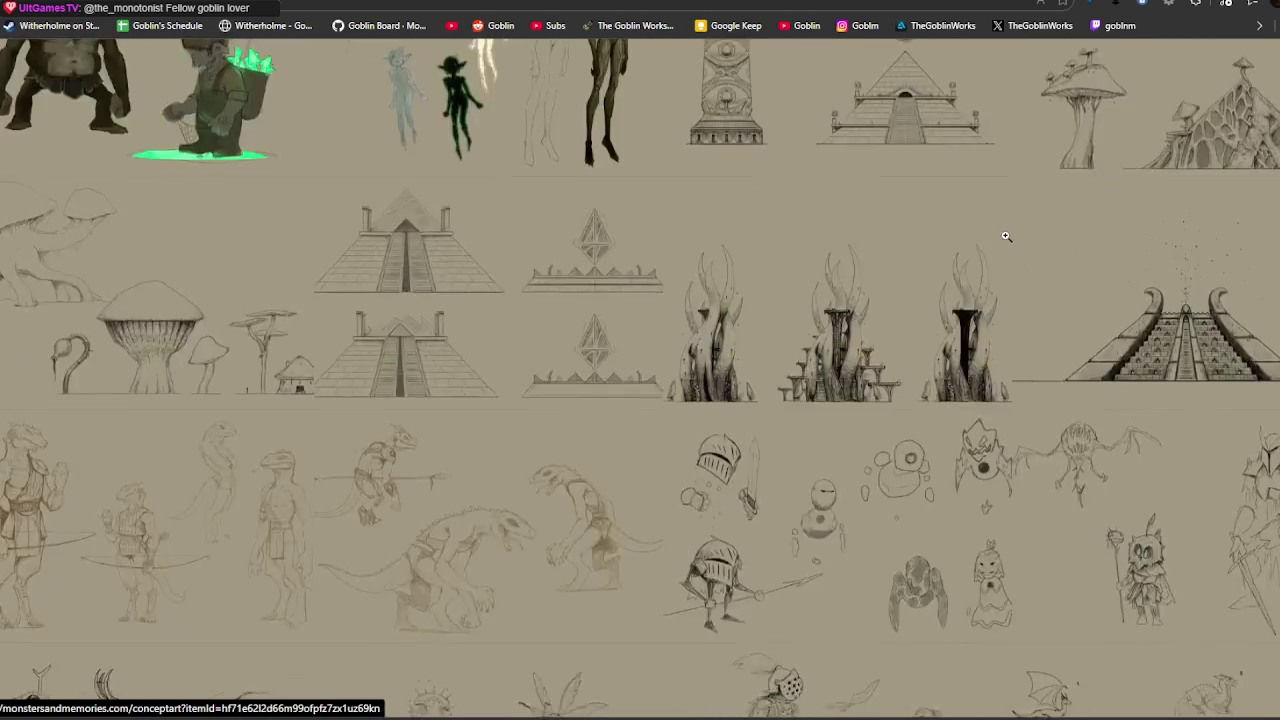
scroll(1005, 215, up, 5)
scroll(995, 225, up, 5)
scroll(987, 236, up, 3)
scroll(987, 236, up, 5)
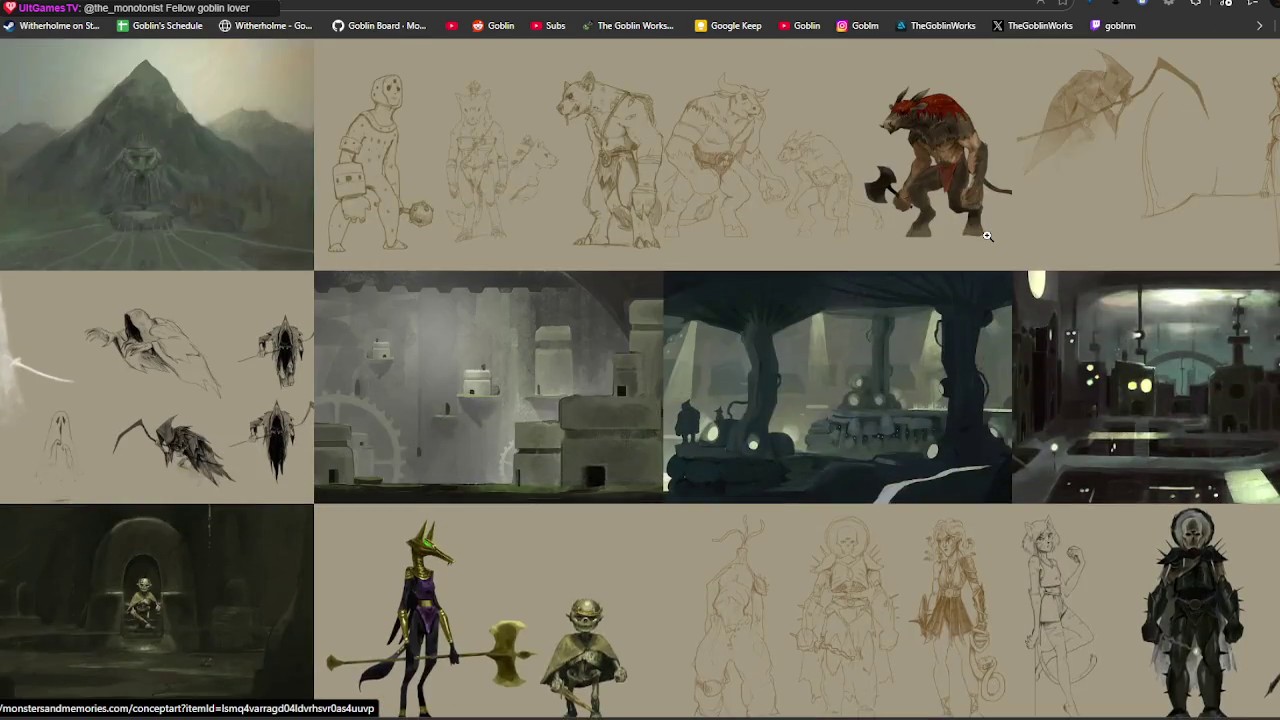
scroll(987, 236, up, 3)
scroll(987, 235, up, 5)
scroll(986, 234, up, 4)
scroll(986, 234, up, 5)
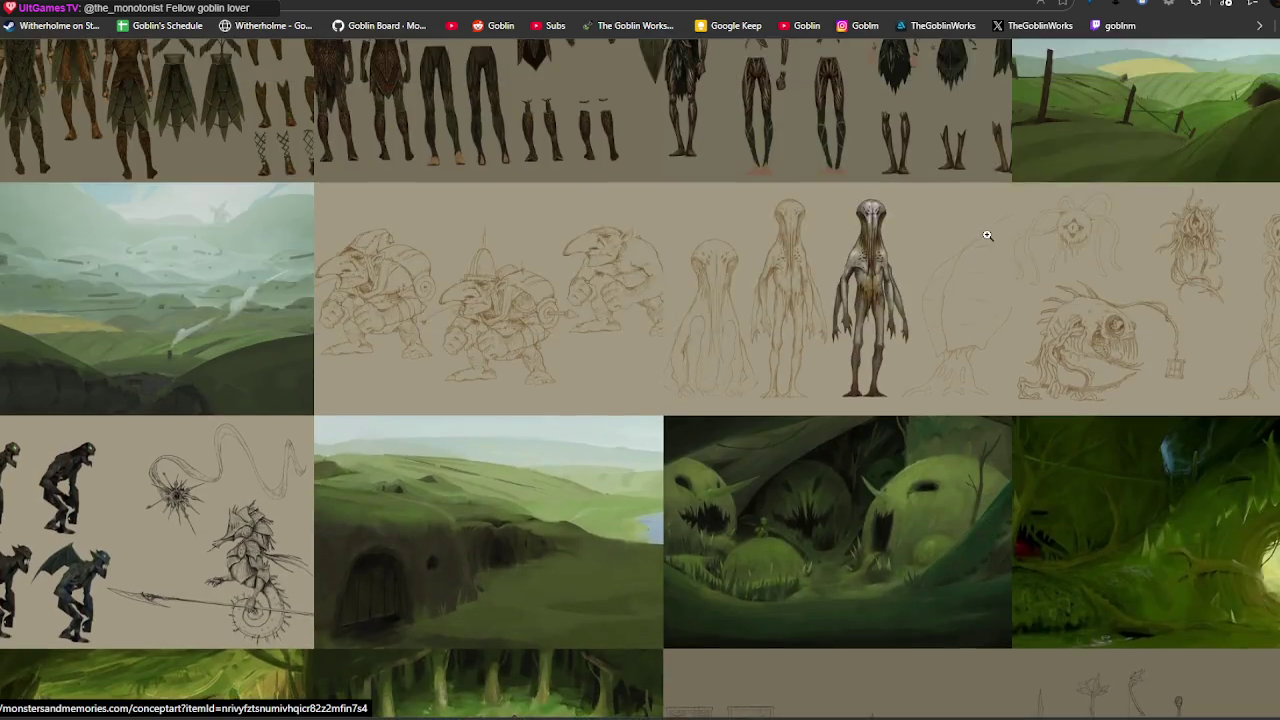
scroll(986, 234, up, 5)
scroll(987, 235, up, 5)
scroll(987, 235, up, 5)
scroll(987, 235, up, 5)
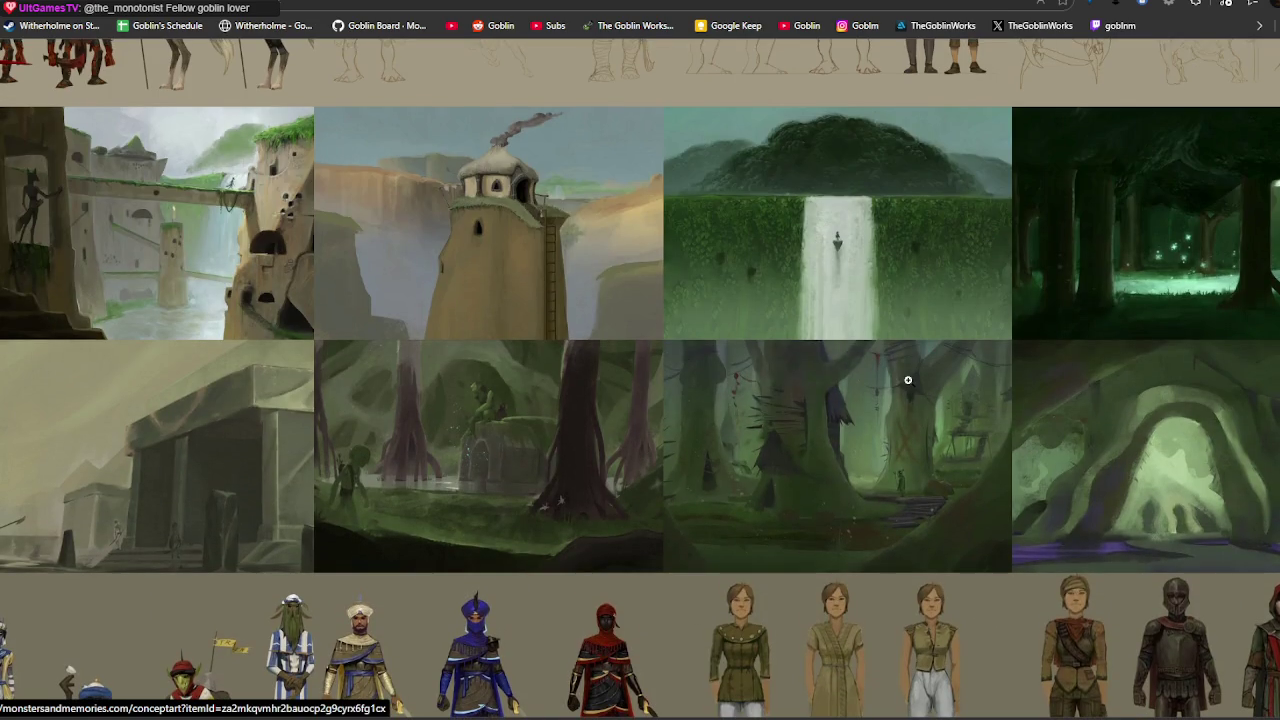
click(529, 424)
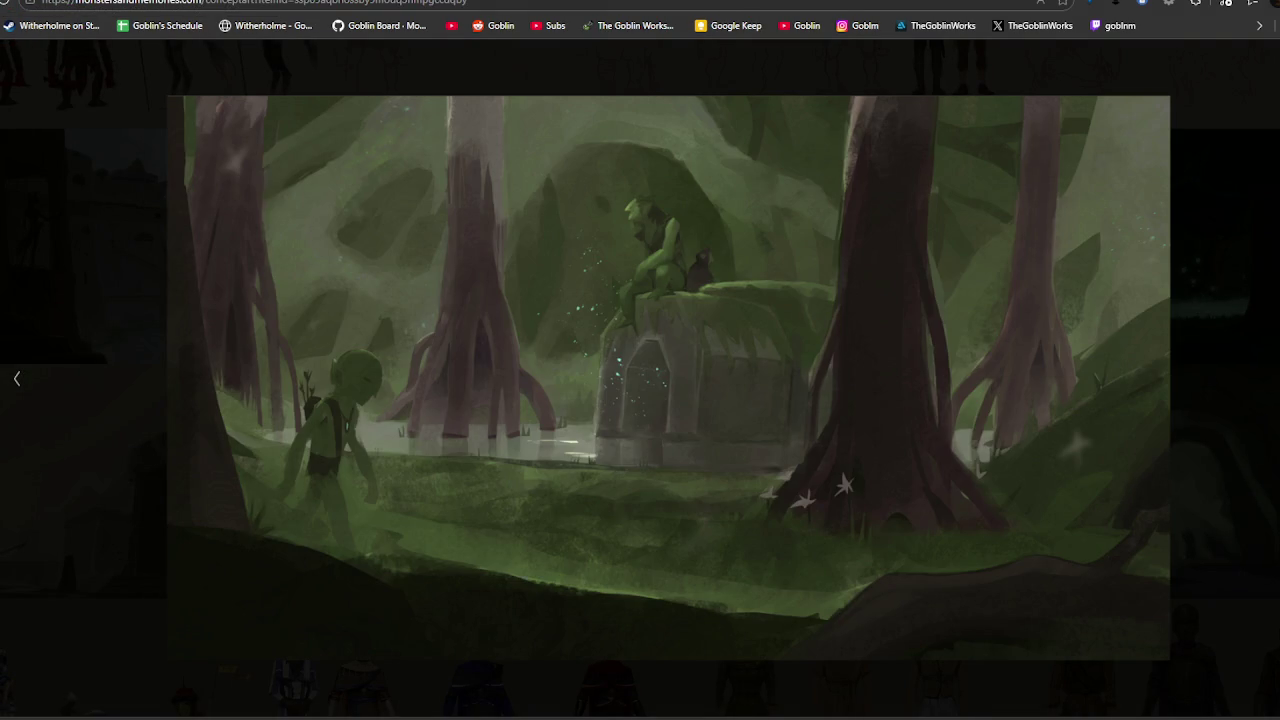
Step through the next forest painting, the green cave arch painting and the character lineup.
key(Right)
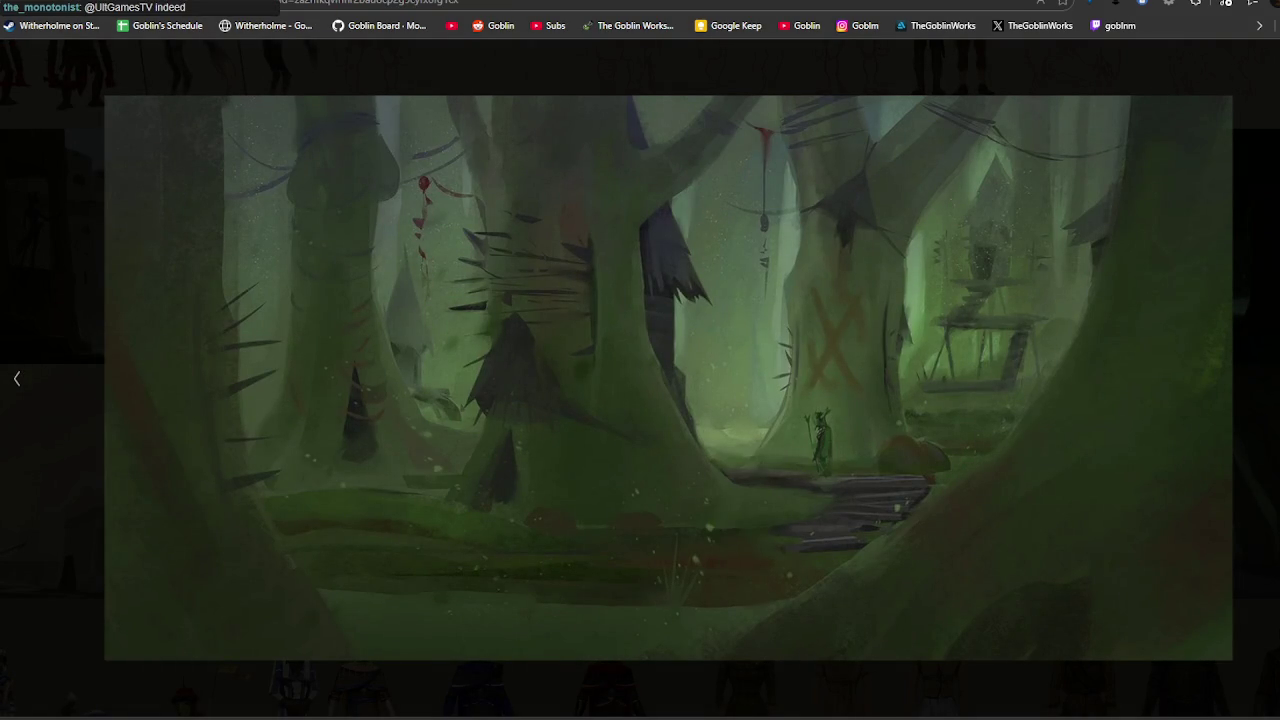
key(Right)
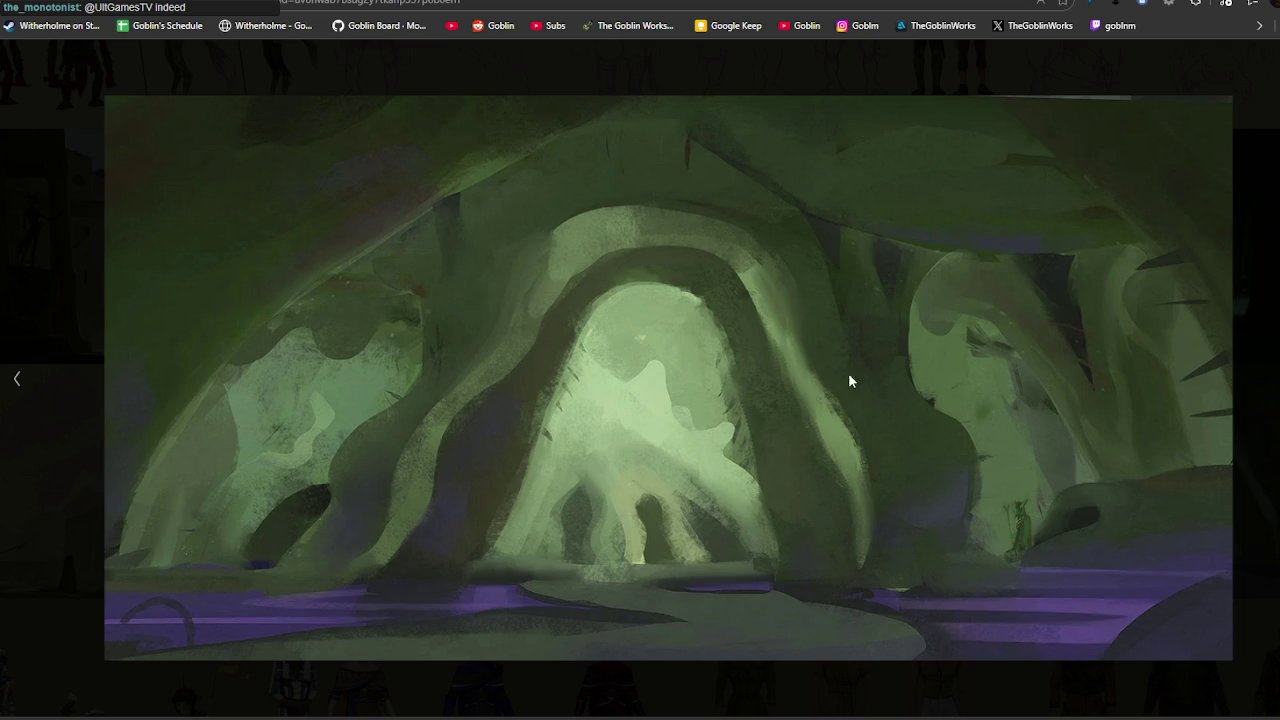
key(Right)
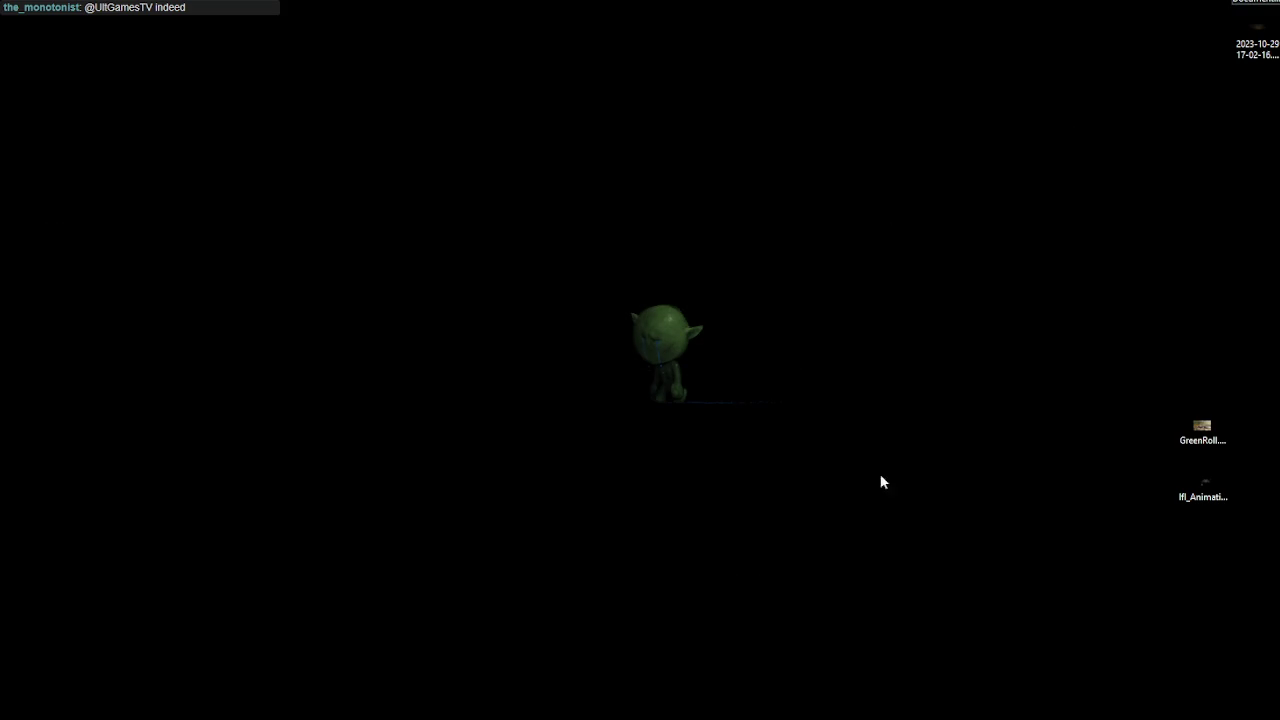
Capture a region screenshot of the rock creature sketches, then return to the YouTube video page.
key(alt+Tab)
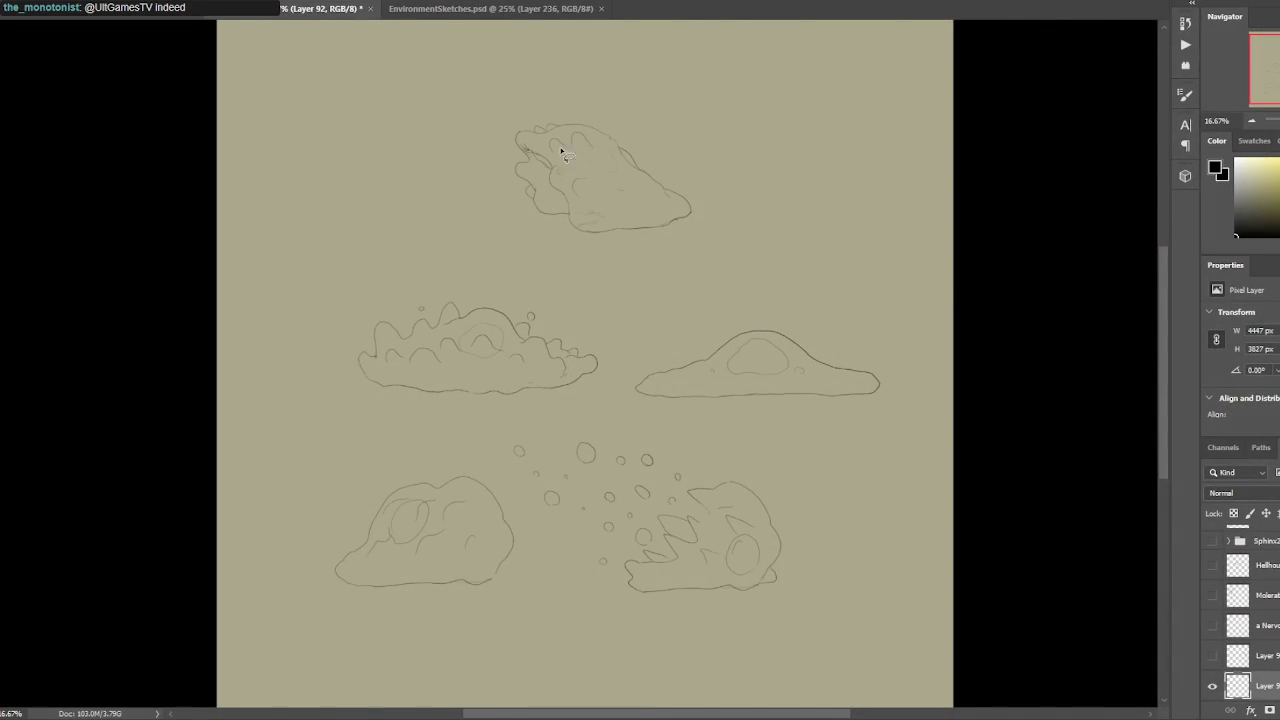
key(ctrl+Print)
drag(372, 214, 277, 78)
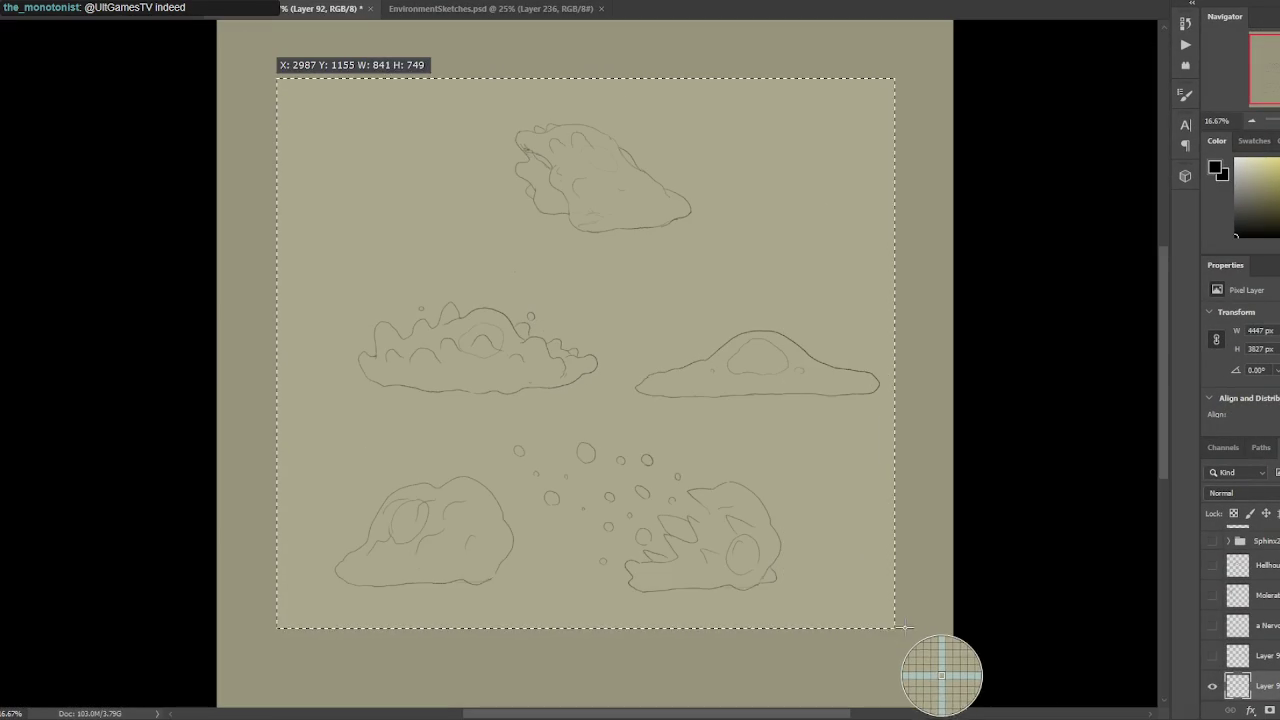
drag(372, 214, 918, 630)
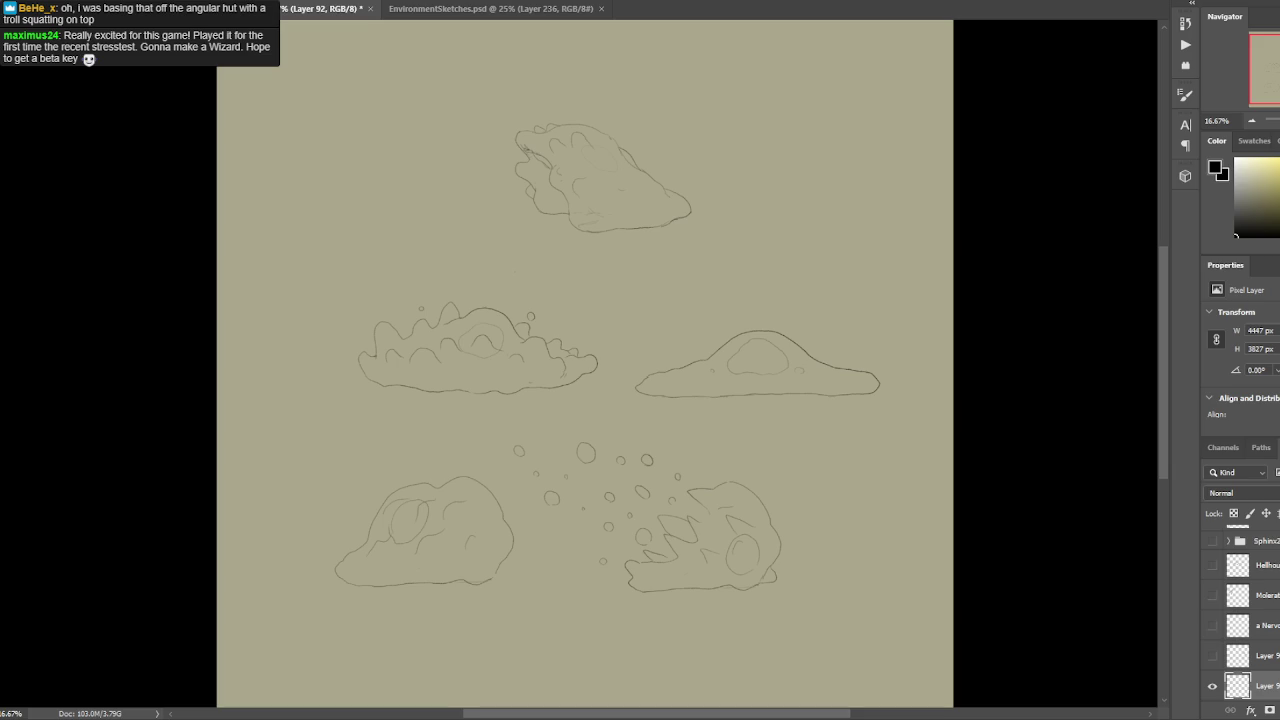
key(alt+Tab)
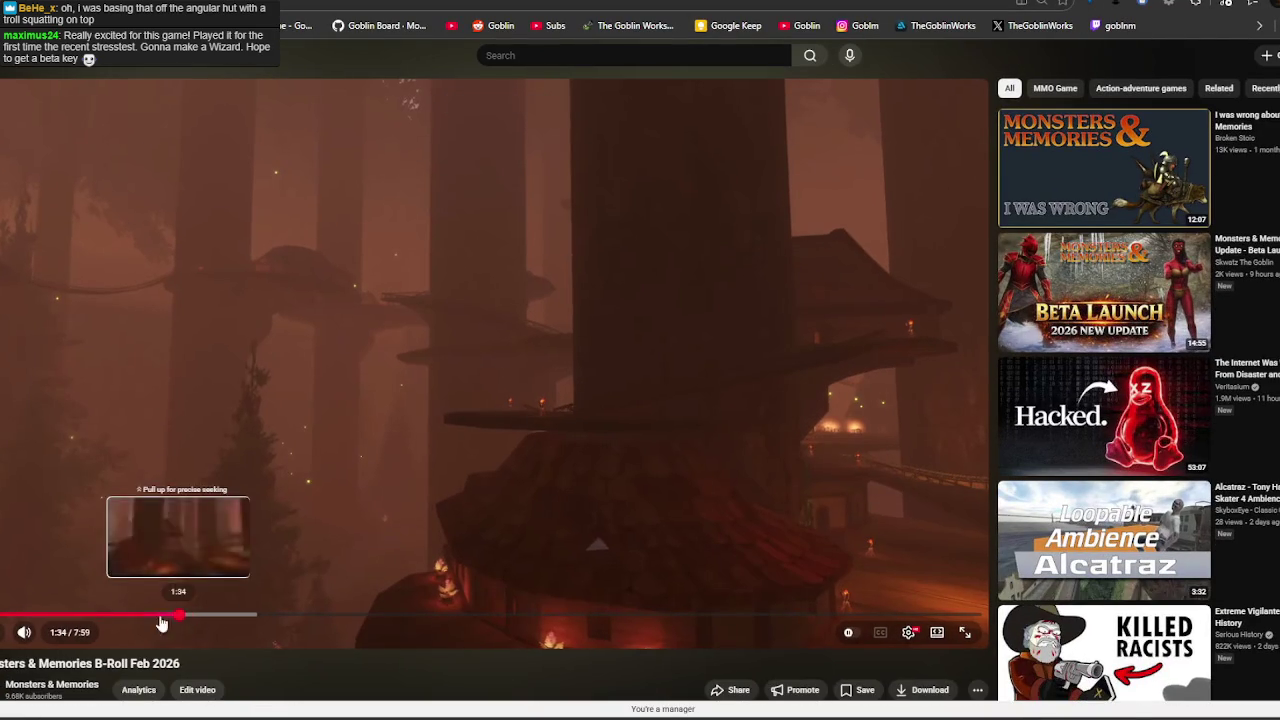
Rewind the B-roll video to 0:00 and play the island footage full screen.
click(8, 613)
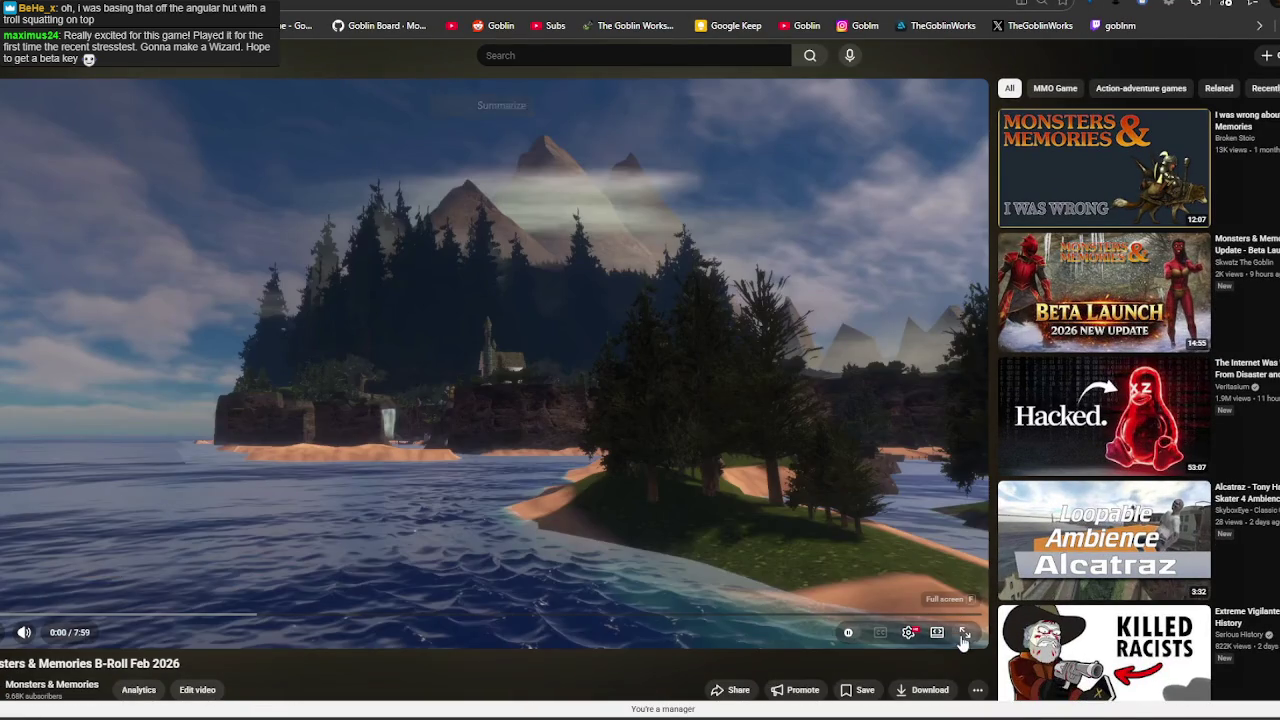
click(965, 632)
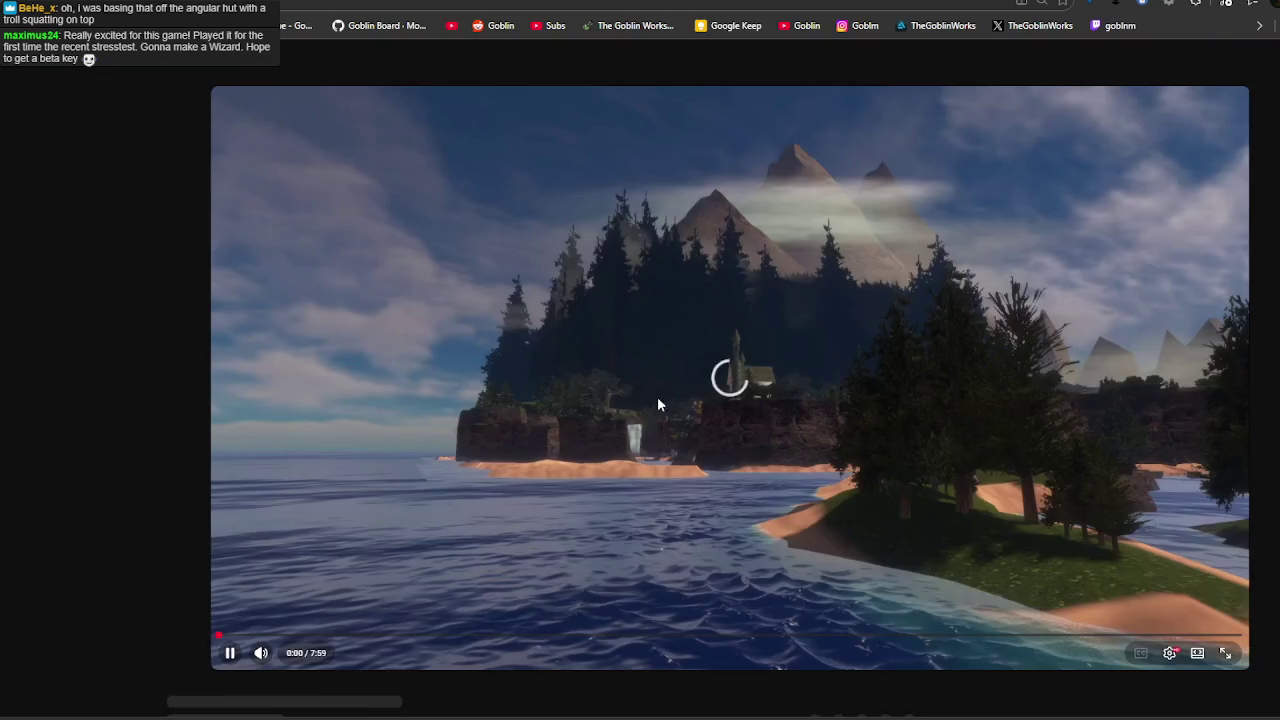
double_click(533, 425)
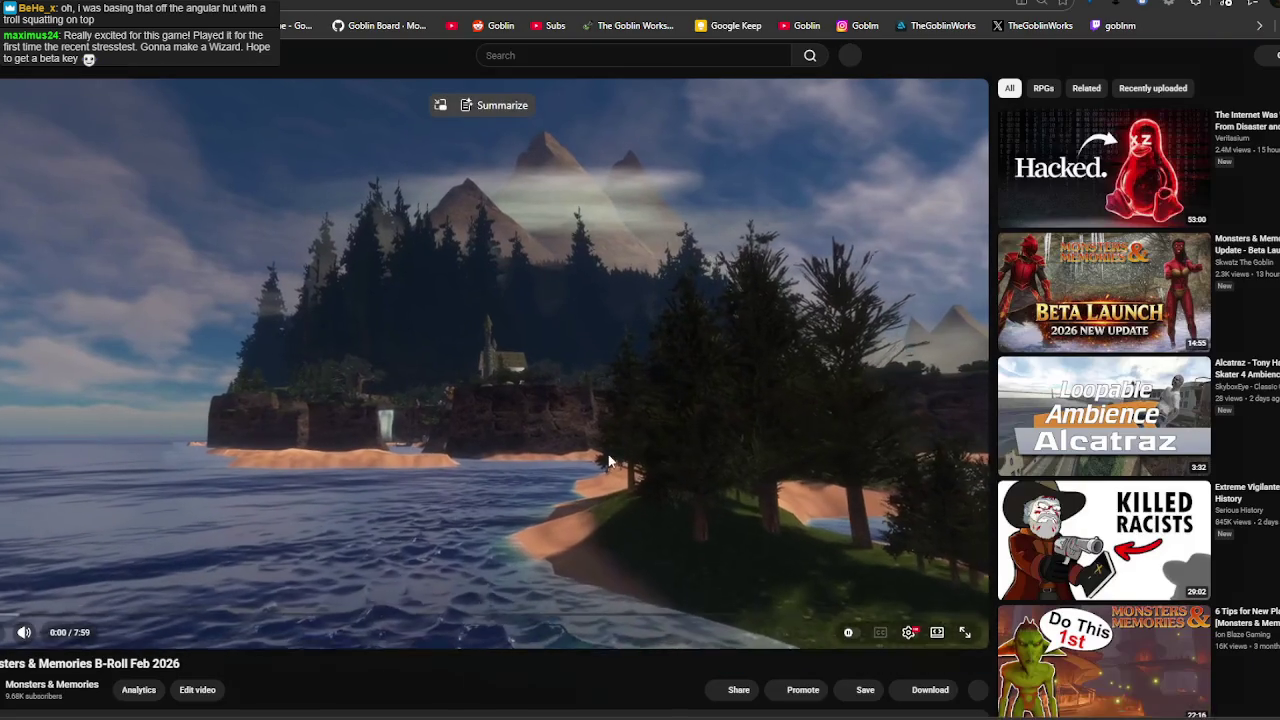
click(886, 603)
click(965, 632)
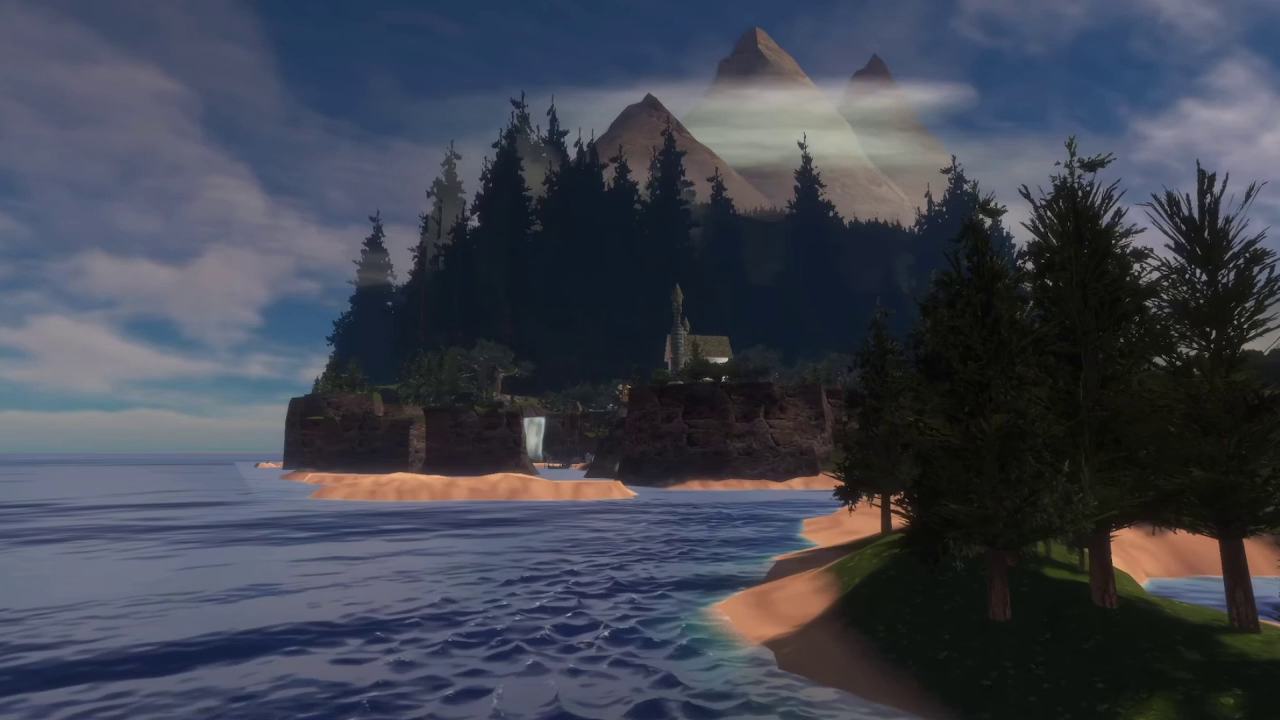
click(194, 206)
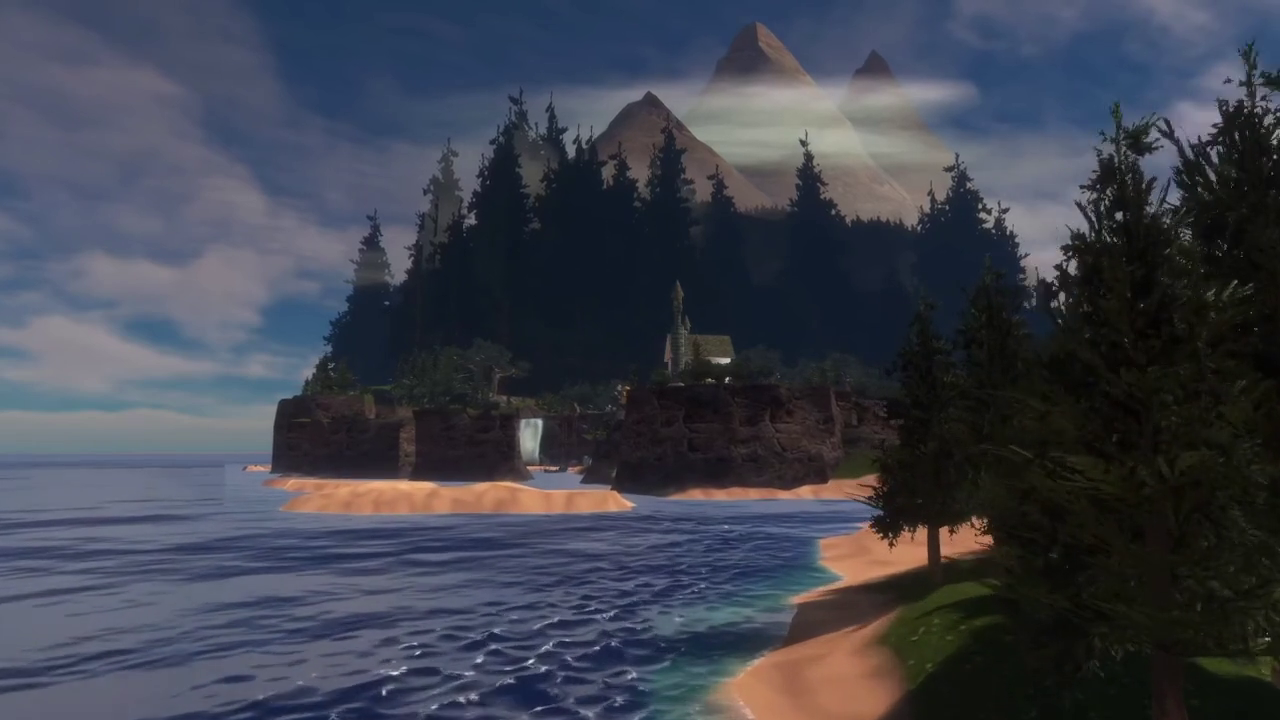